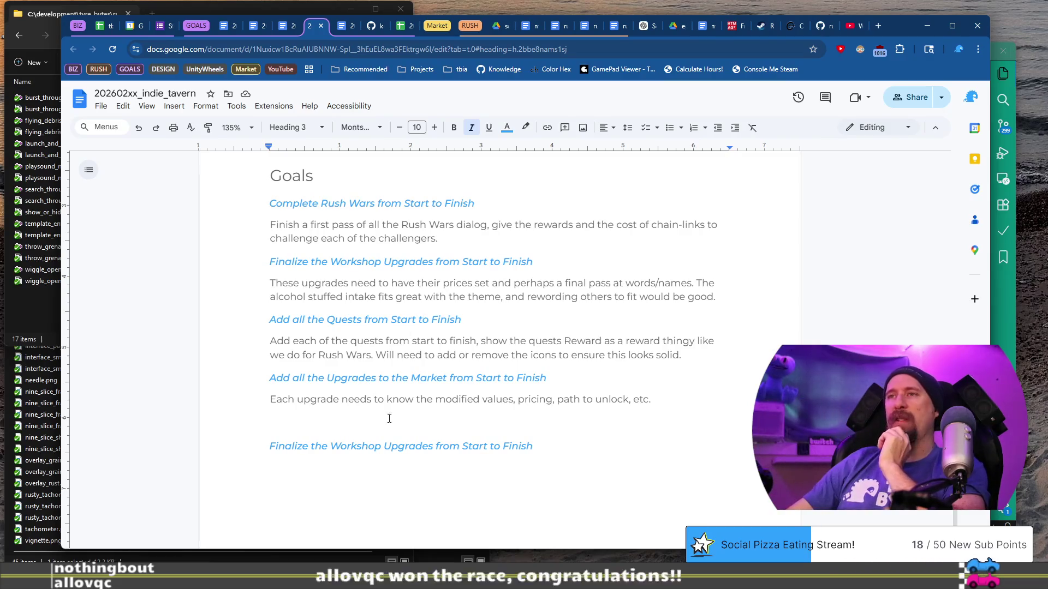
- Select and review the first Goals entries, including Complete Rush Wars, then clear the selection
left_click(500, 423)
mouse_move(249, 208)
left_mouse_down()
mouse_move(524, 211)
mouse_move(524, 283)
mouse_move(698, 284)
mouse_move(712, 301)
left_mouse_up()
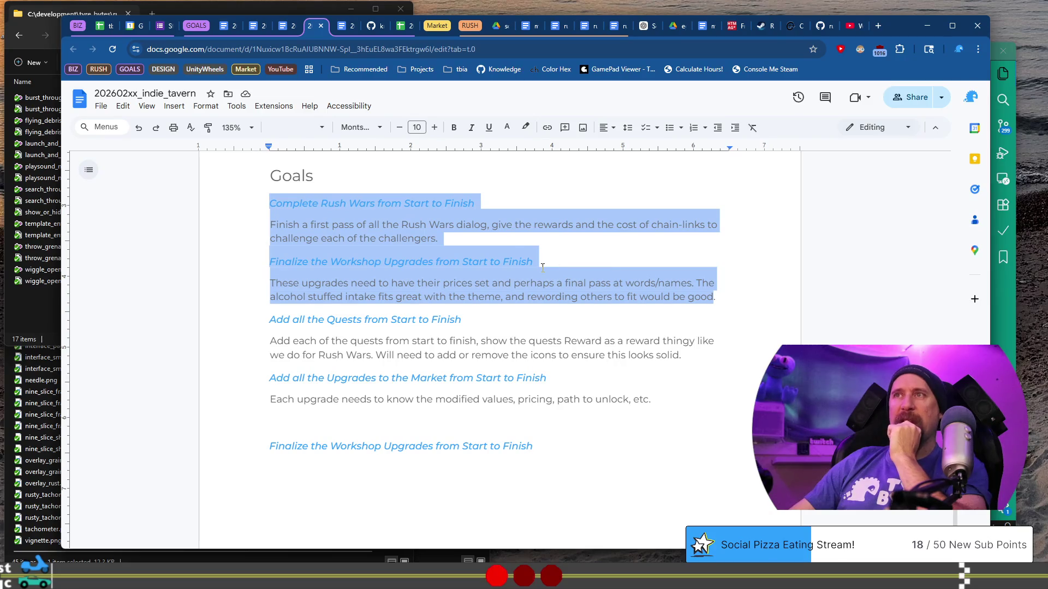
left_click(468, 282)
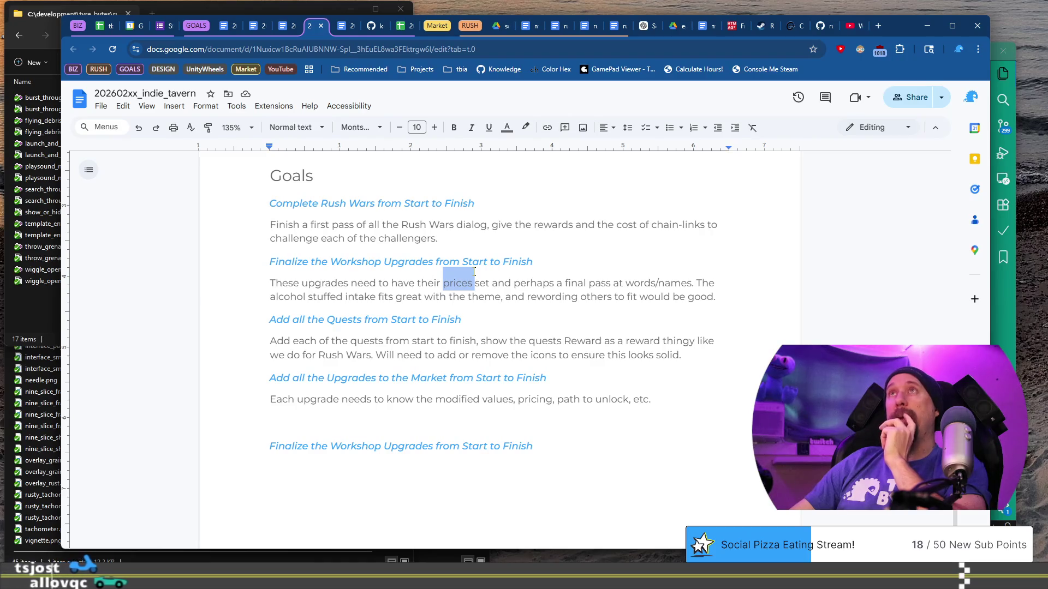
mouse_move(270, 203)
left_mouse_down()
mouse_move(577, 284)
mouse_move(686, 297)
left_mouse_up()
left_click(664, 278)
left_click_drag(439, 238, 257, 208)
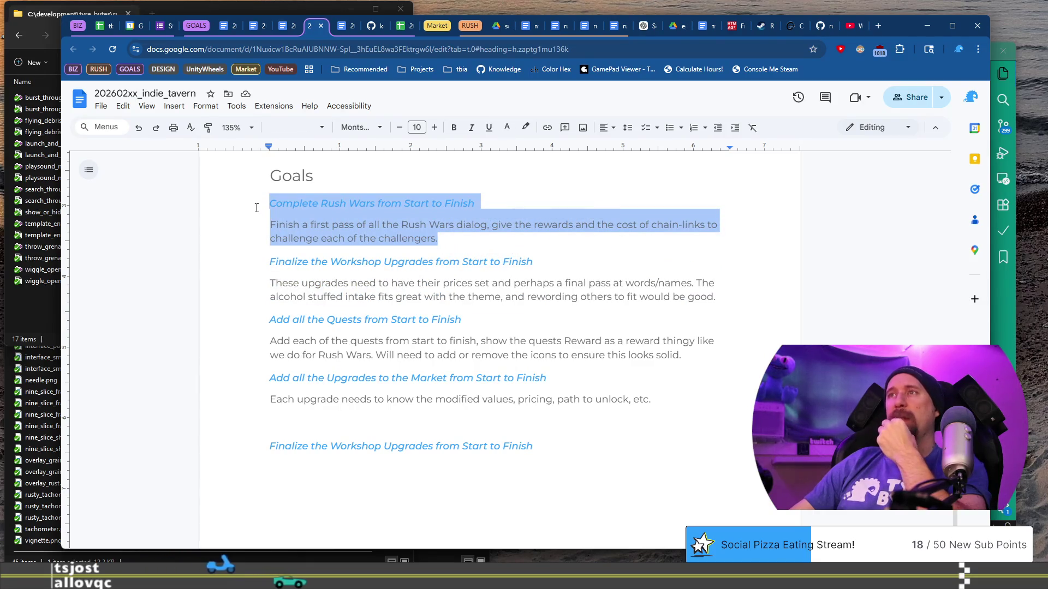
left_click(567, 297)
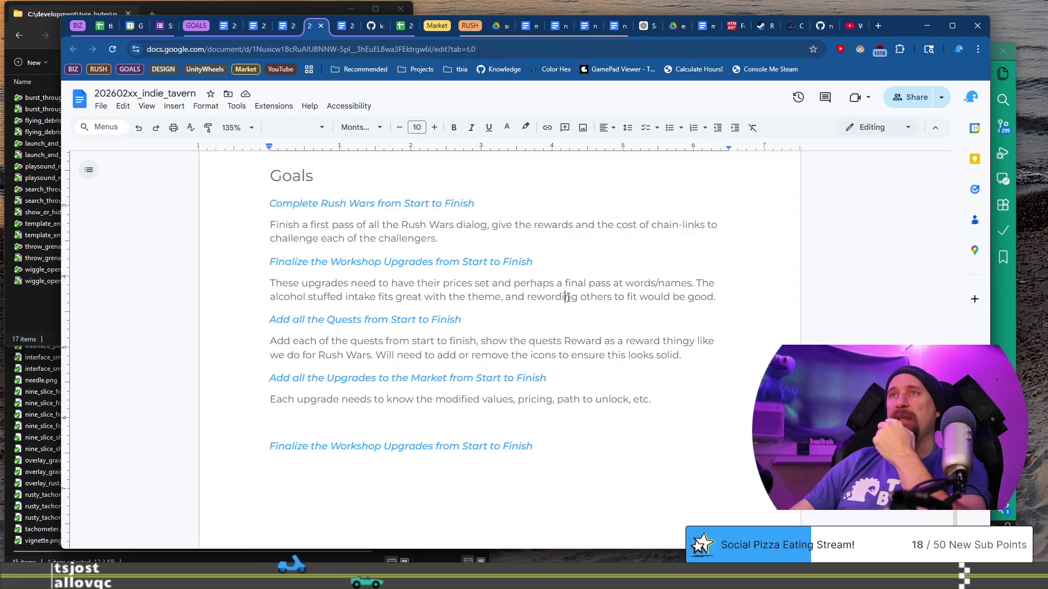
mouse_move(716, 296)
left_mouse_down()
mouse_move(627, 297)
mouse_move(253, 207)
left_mouse_up()
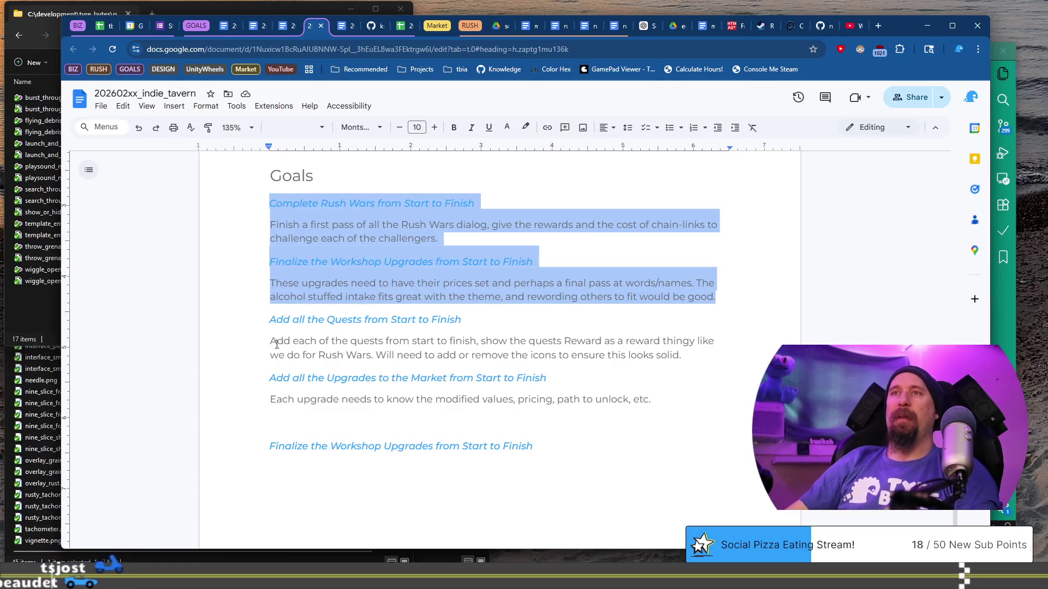
left_click(269, 320)
- Delete the empty line below the upgrades paragraph and move down to the last heading
triple_click(456, 416)
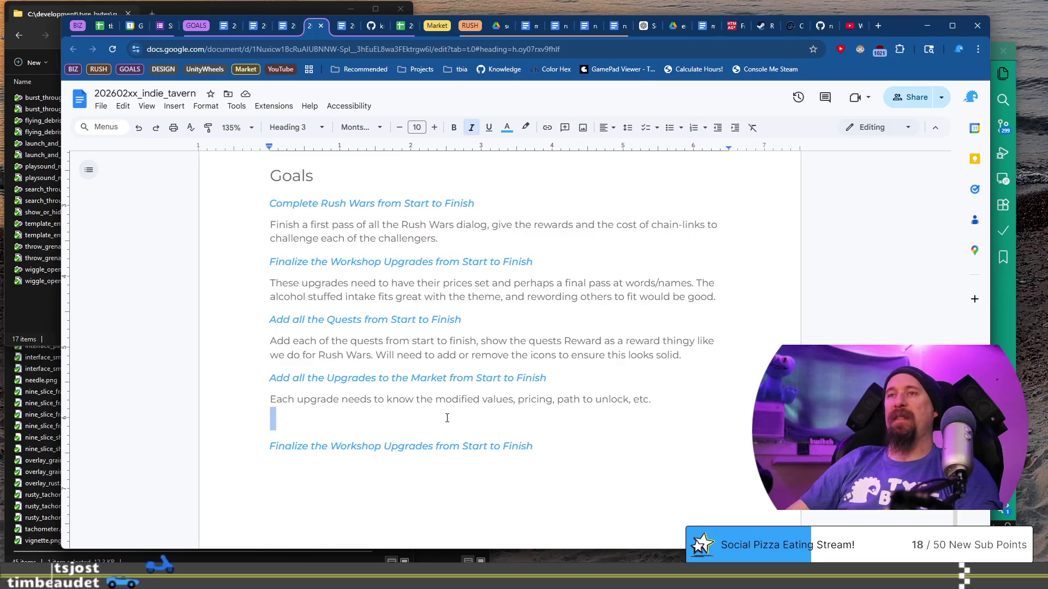
key("BackSpace")
key("BackSpace")
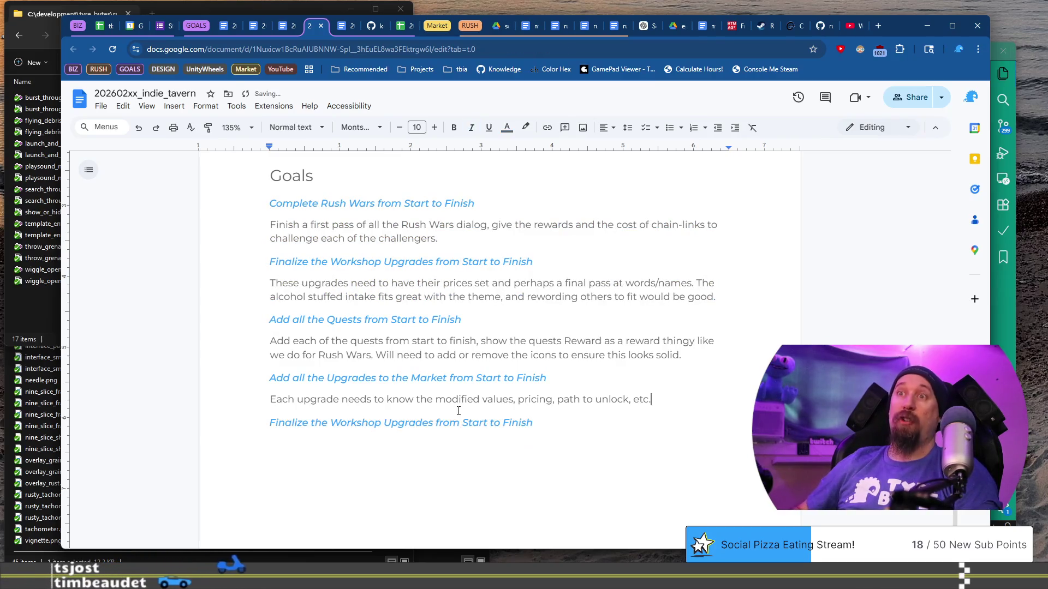
key("Down")
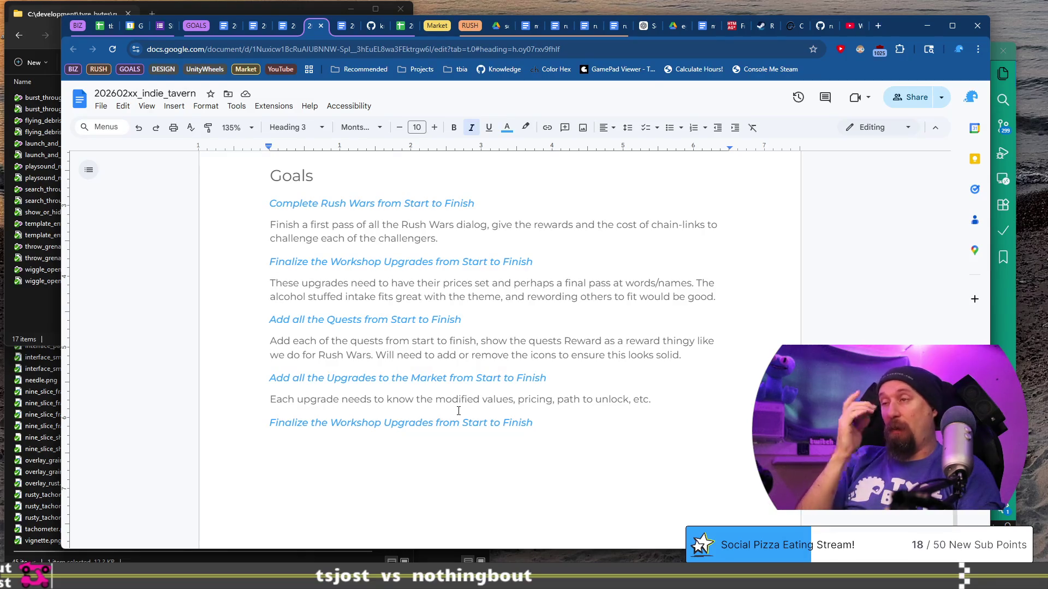
- Check the rushcremental.todo plan in VS Code: 14 marketing days used, 19 remaining
key("alt+Tab")
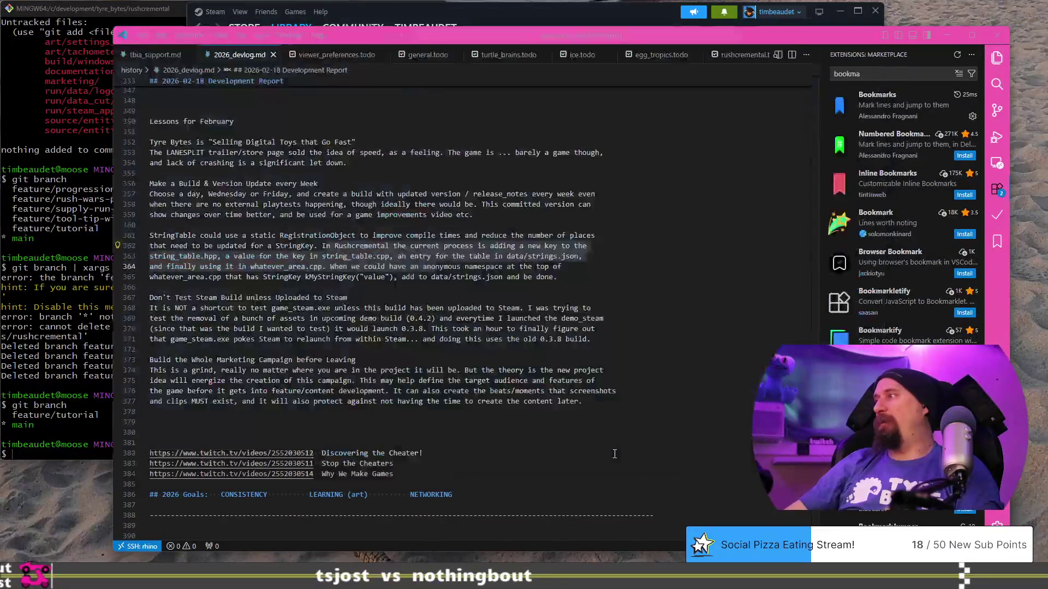
left_click(736, 54)
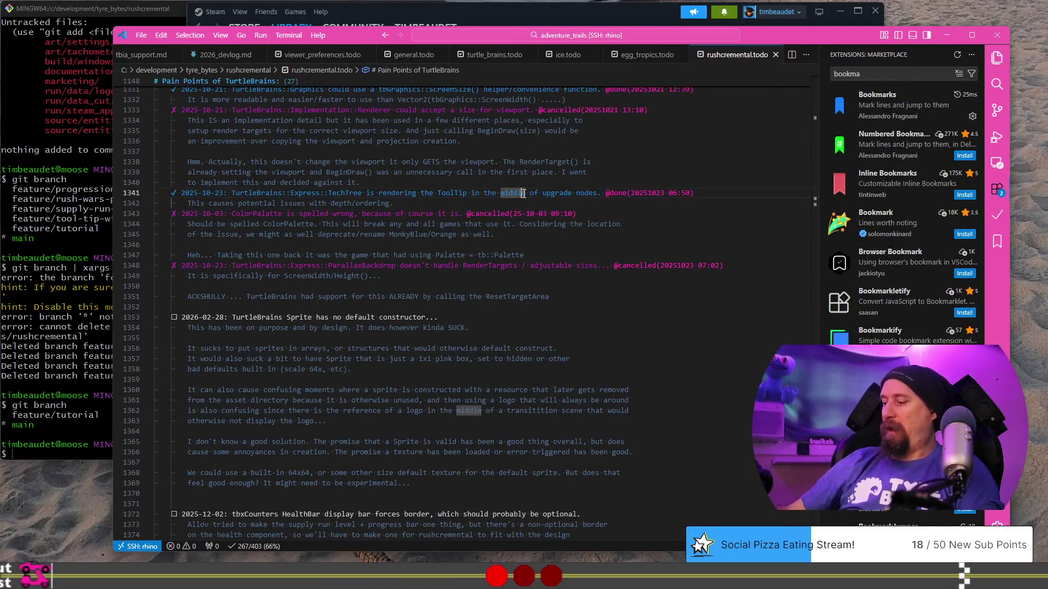
key("ctrl+Home")
scroll(401, 254, "down", 5)
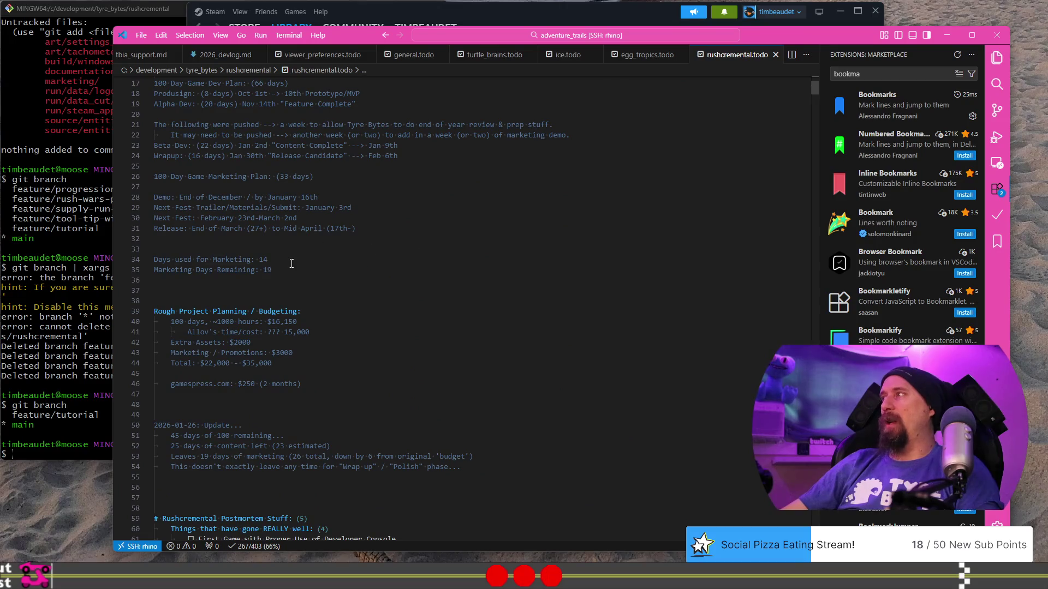
double_click(288, 258)
double_click(286, 270)
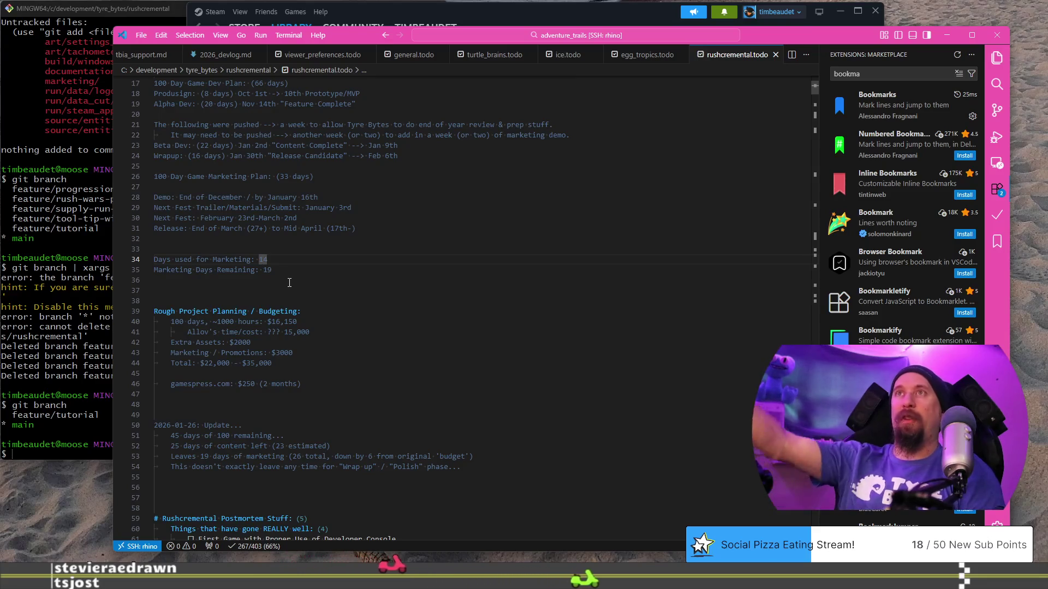
key("alt+Tab")
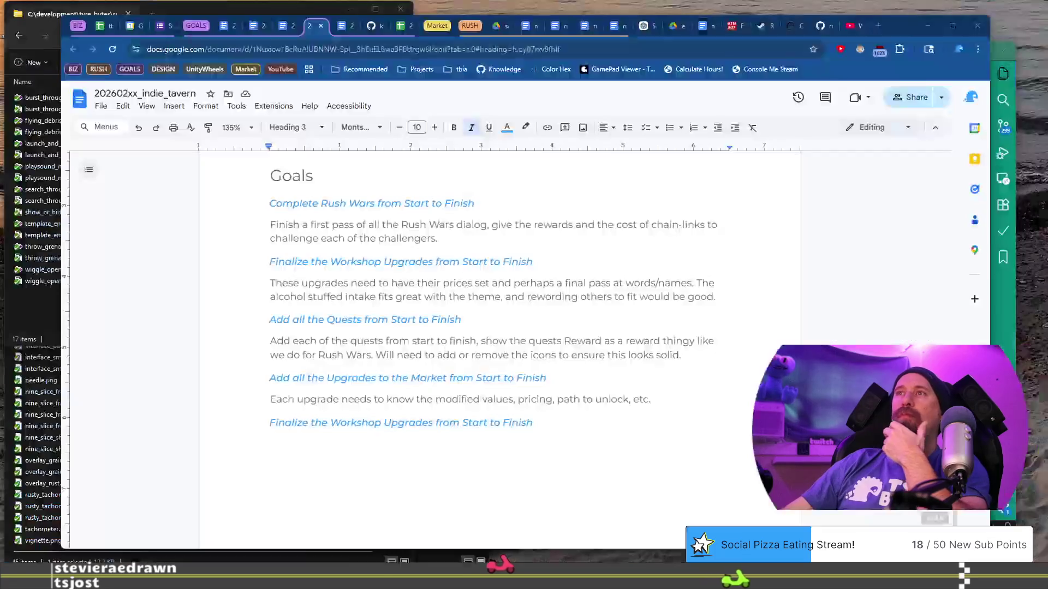
- Look over the Goals paragraphs and place the caret in the final Workshop Upgrades heading
scroll(529, 255, "down", 3)
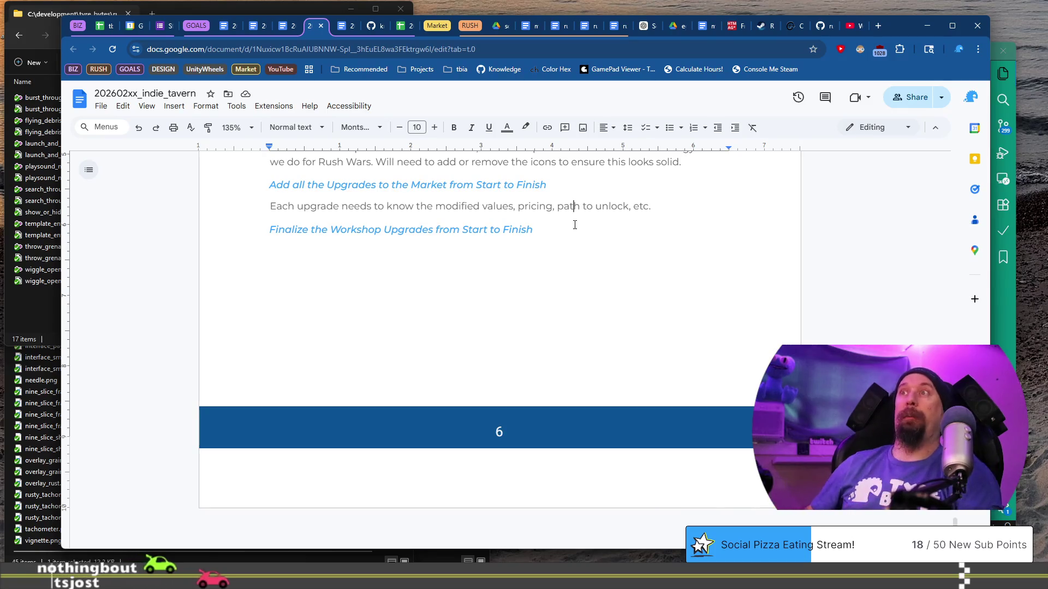
key("shift+Home")
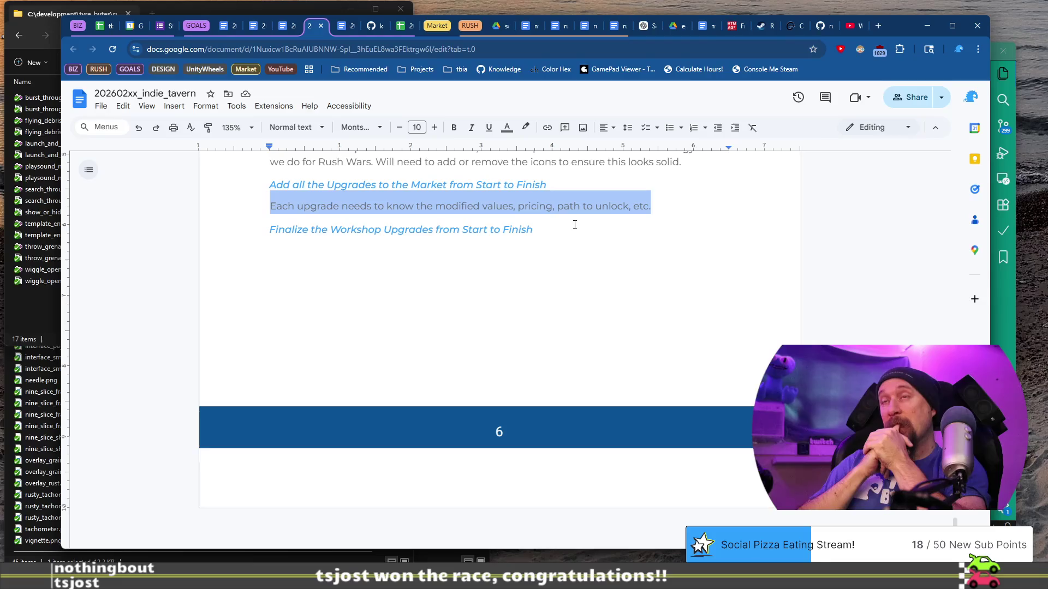
scroll(573, 224, "up", 5)
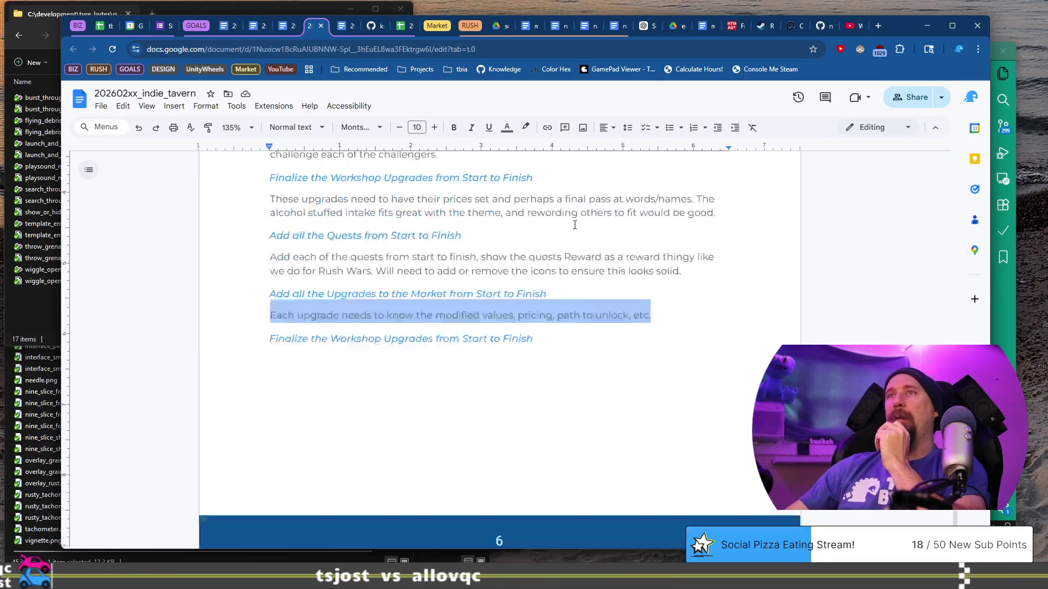
mouse_move(241, 283)
left_mouse_down()
mouse_move(540, 341)
mouse_move(563, 363)
mouse_move(560, 430)
mouse_move(574, 473)
left_mouse_up()
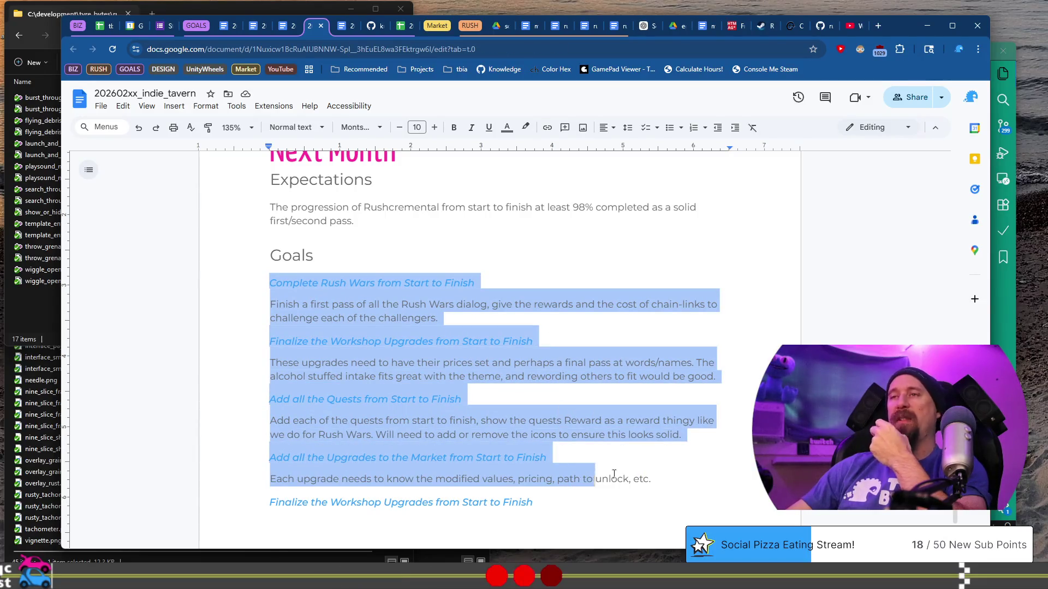
scroll(576, 405, "down", 1)
left_click(457, 448)
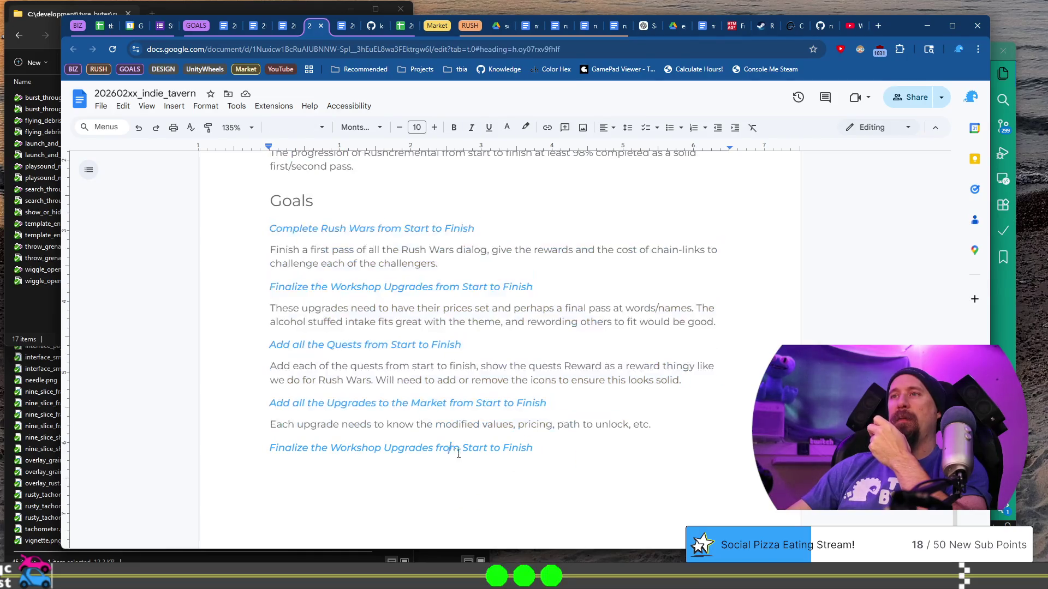
- Replace the duplicate last heading with 'Supply Run Results Polish Should be Solid', fixing the typos
triple_click(563, 448)
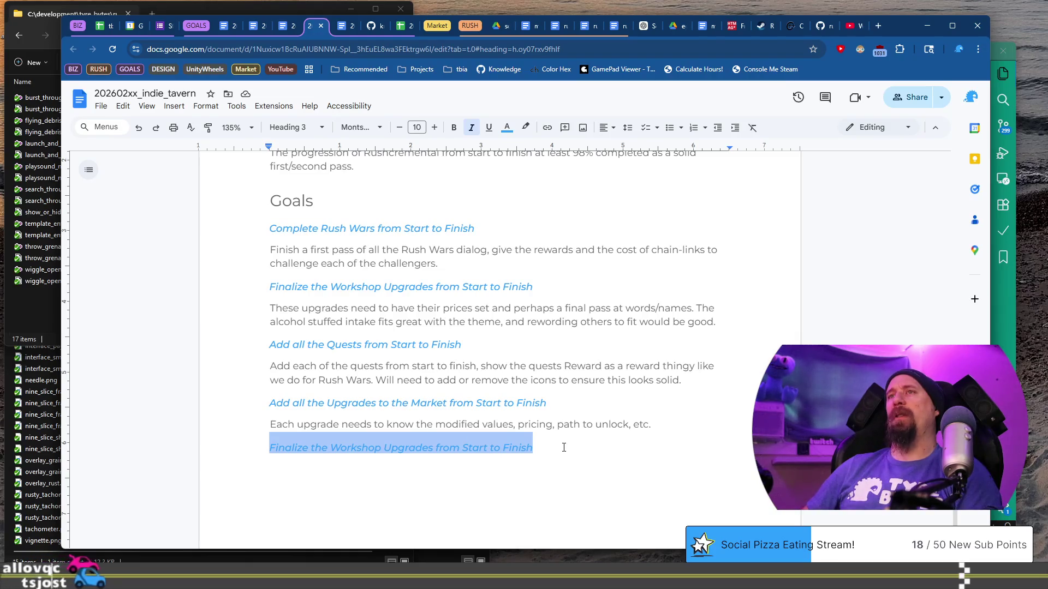
type("S")
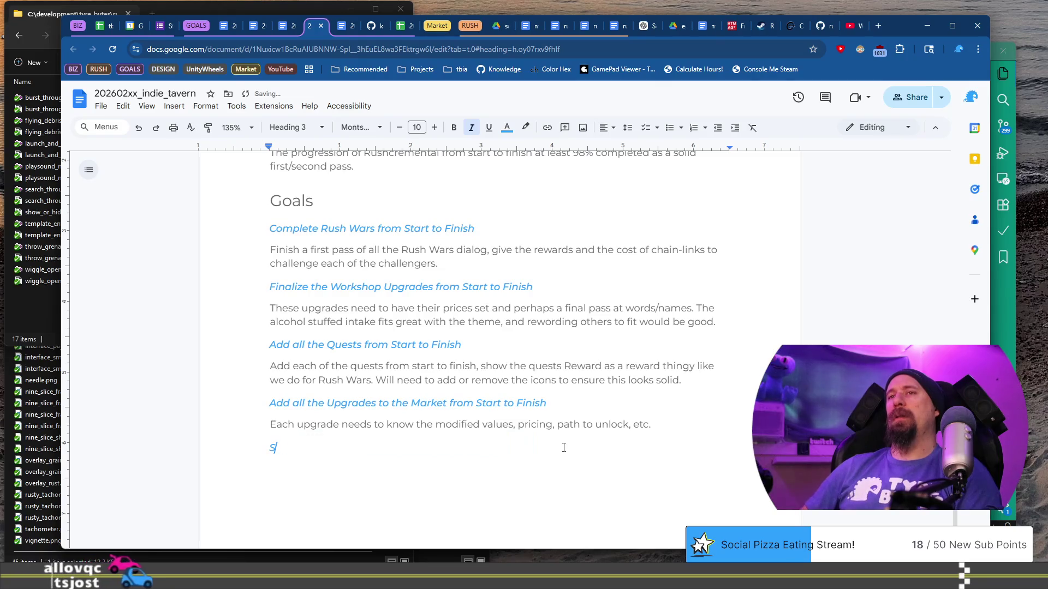
type("upply Run ")
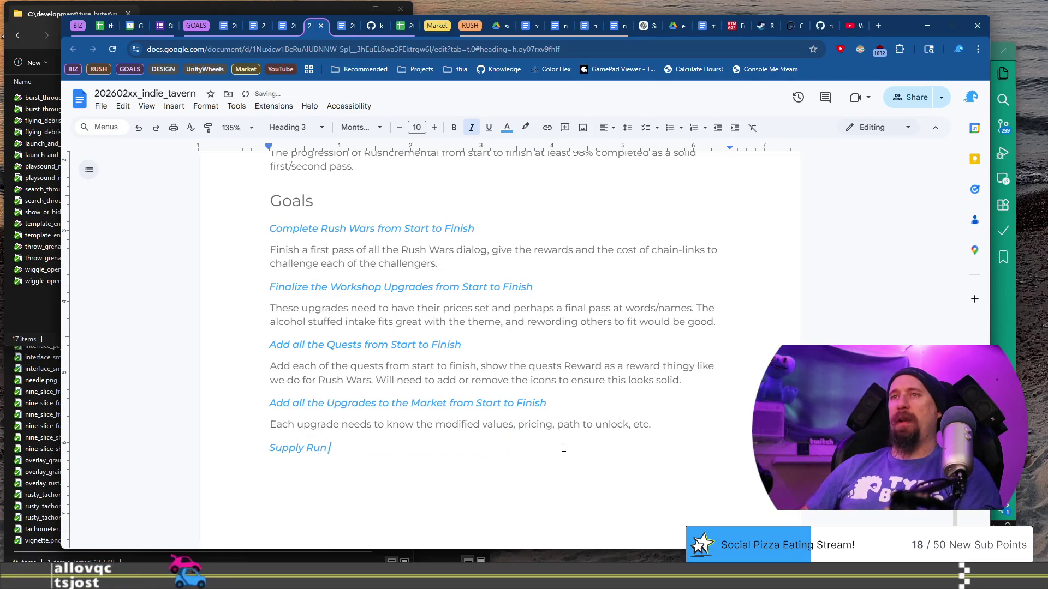
type("End Game Polish")
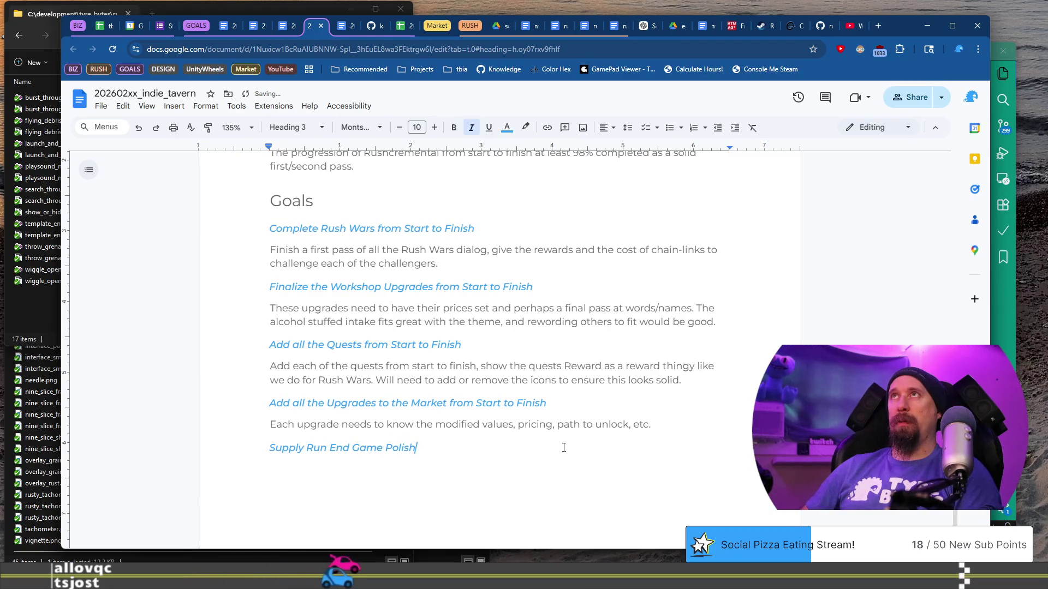
type(" Shou")
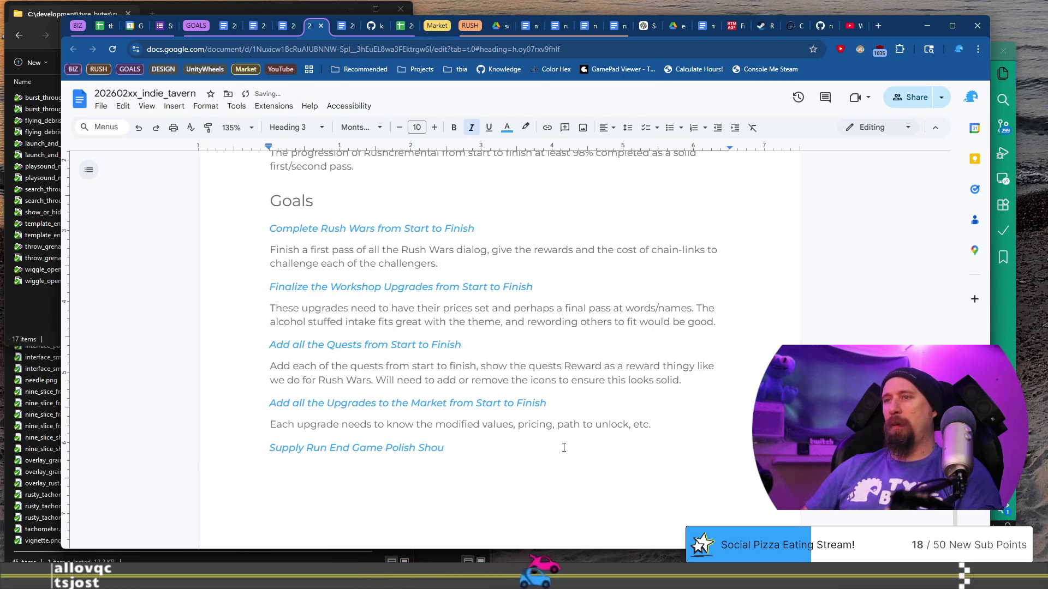
type("d be")
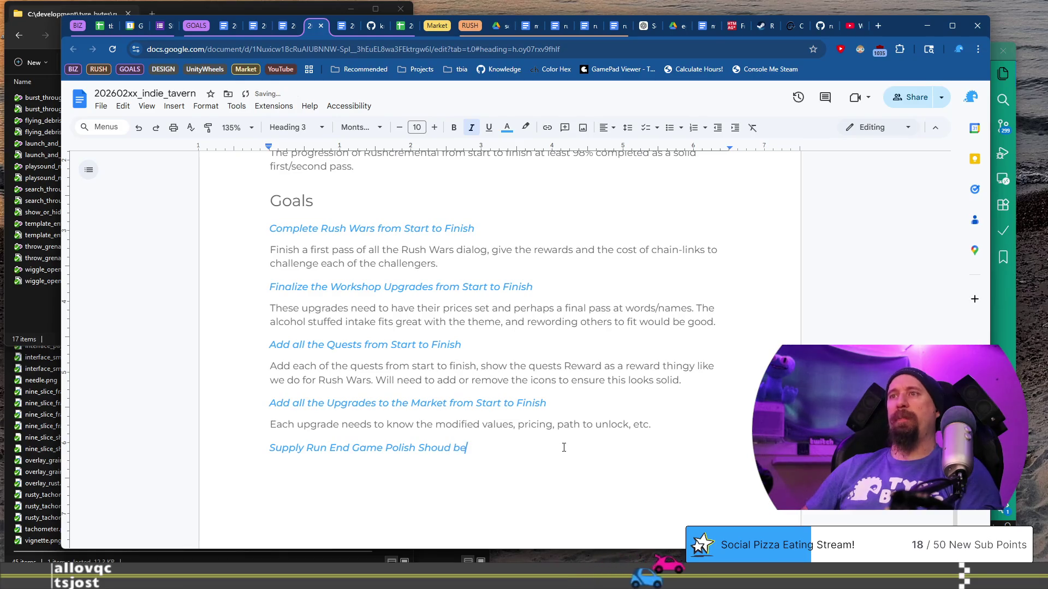
type(" Solid")
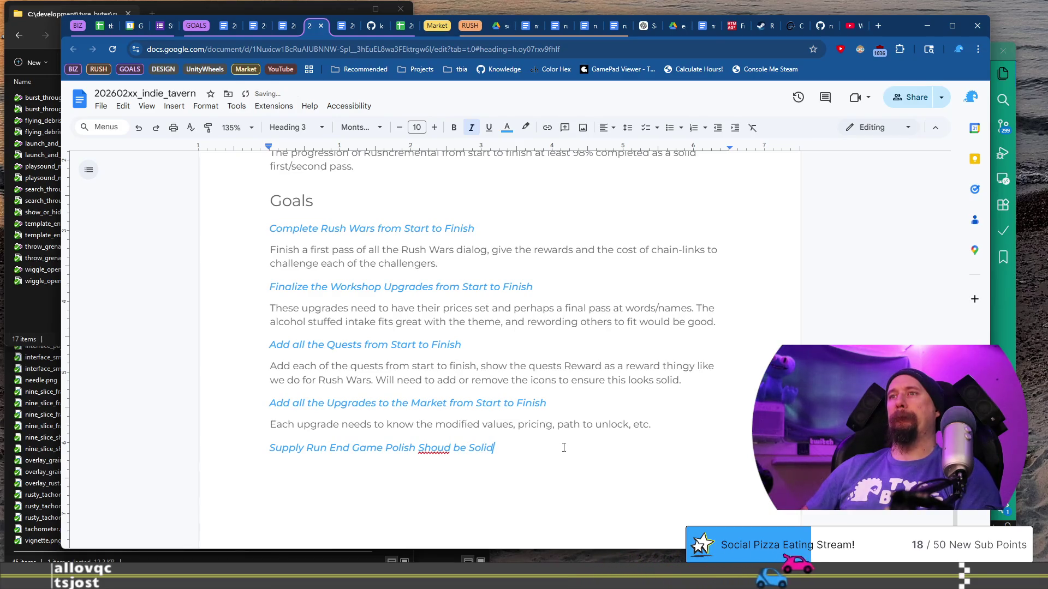
key("Left")
key("Left")
key("Left")
type("l")
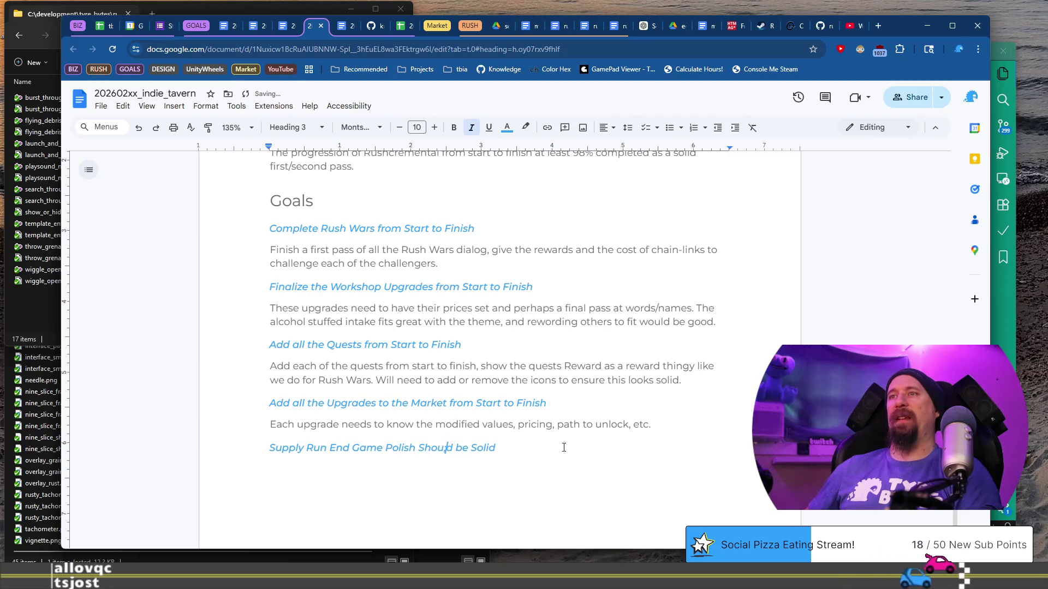
type("l")
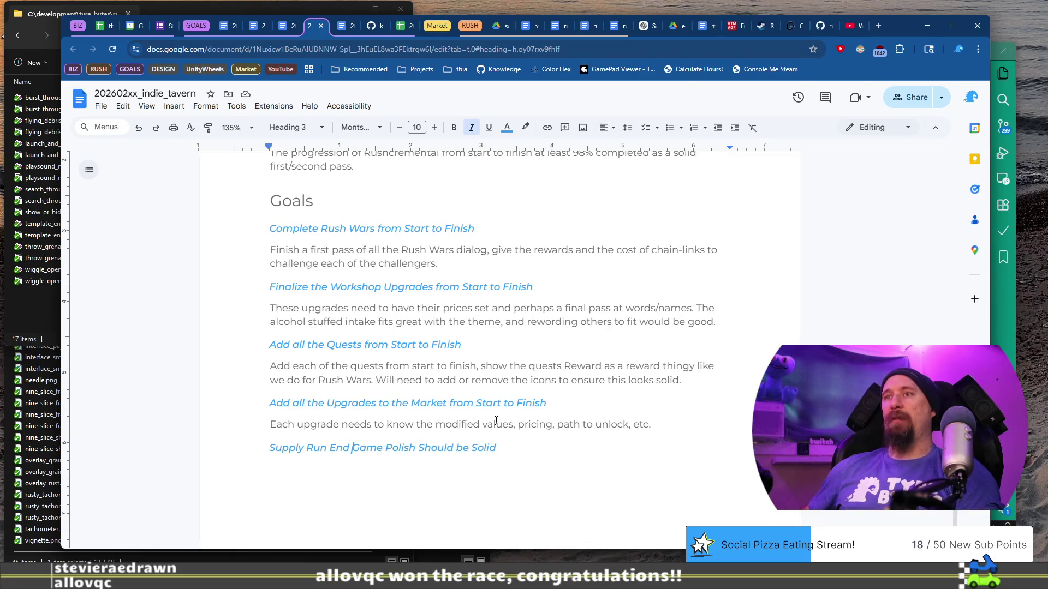
key("ctrl+shift+Left")
key("ctrl+shift+Left")
type("Results")
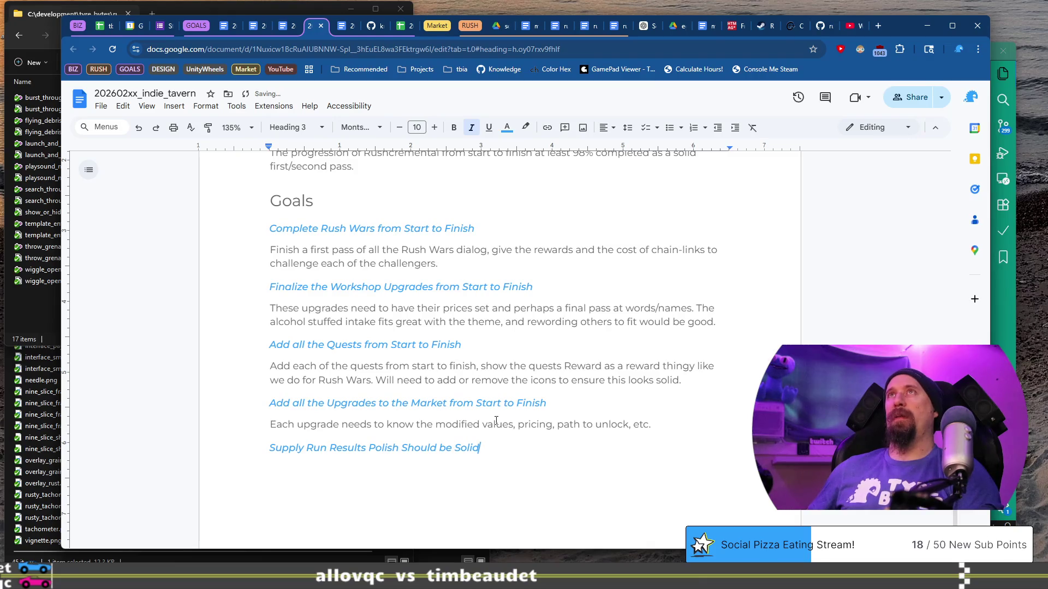
key("Up")
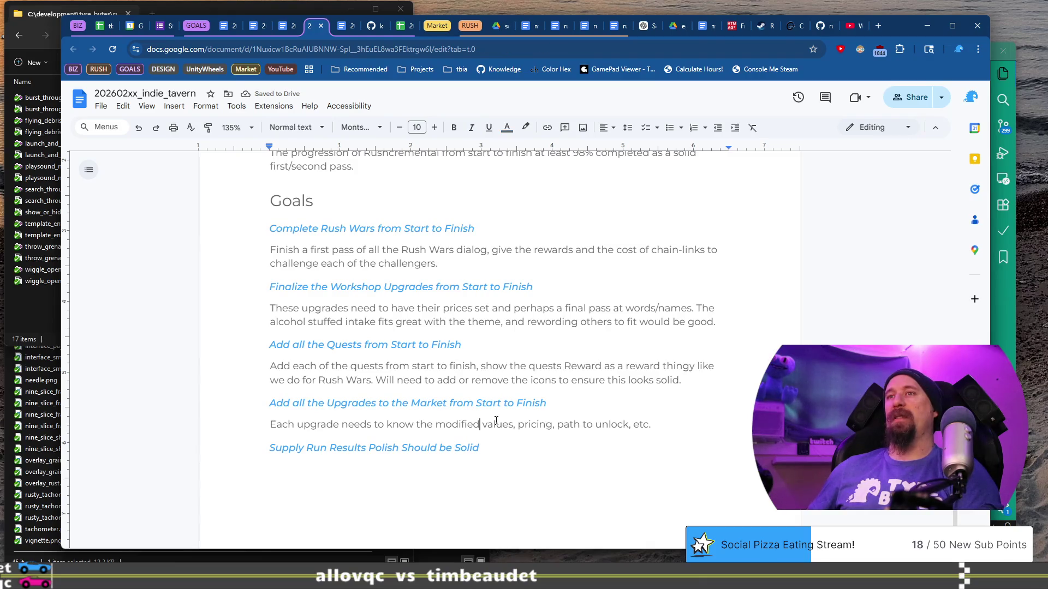
- Add a body line under the Supply Run Results heading, paste placeholder text, then delete it
key("shift+Home")
key("ctrl+c")
key("Down")
key("End")
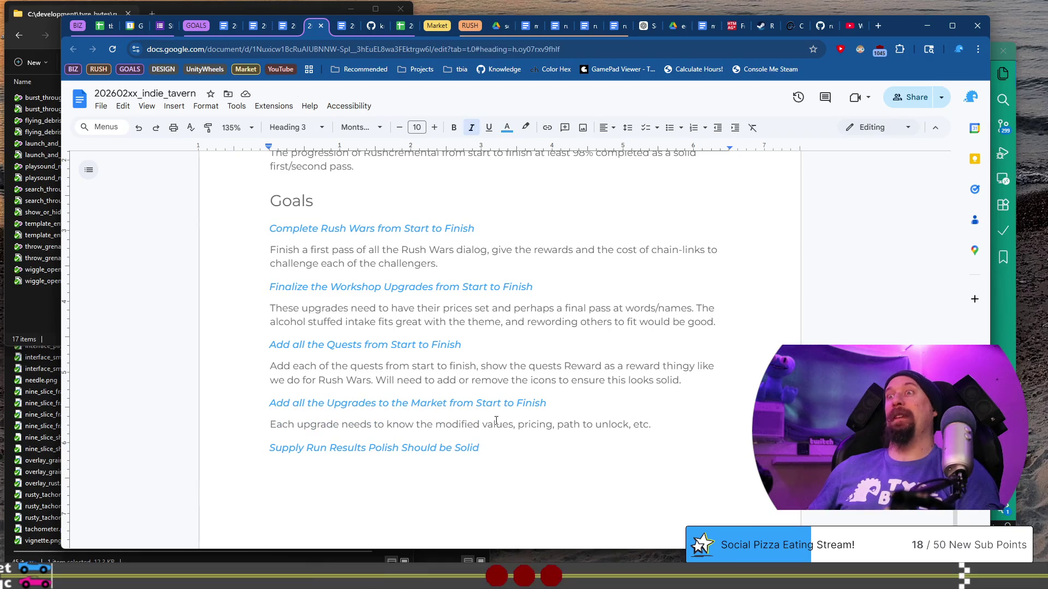
key("Return")
key("ctrl+v")
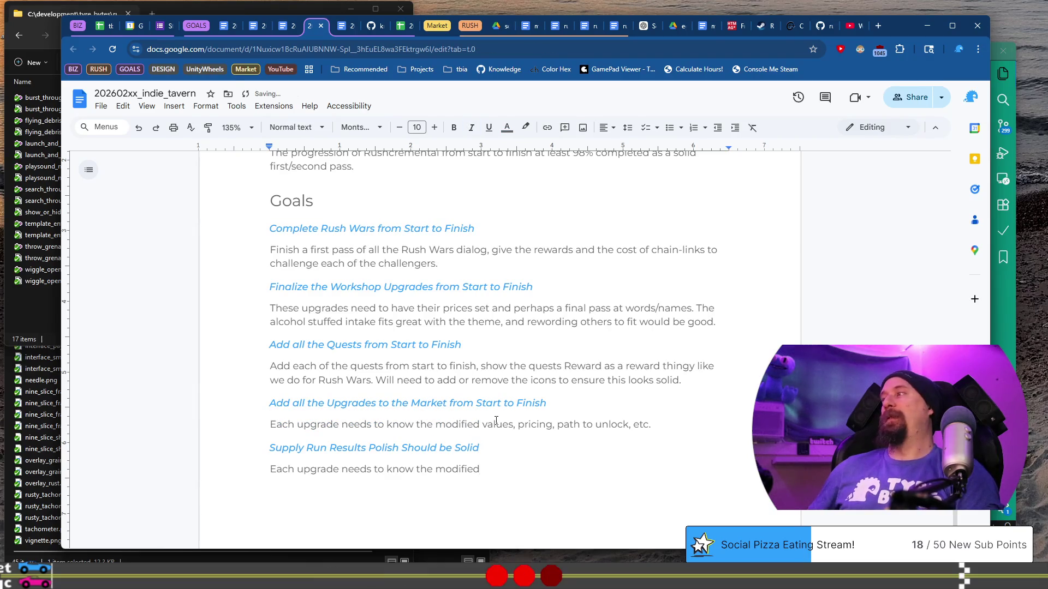
key("shift+Home")
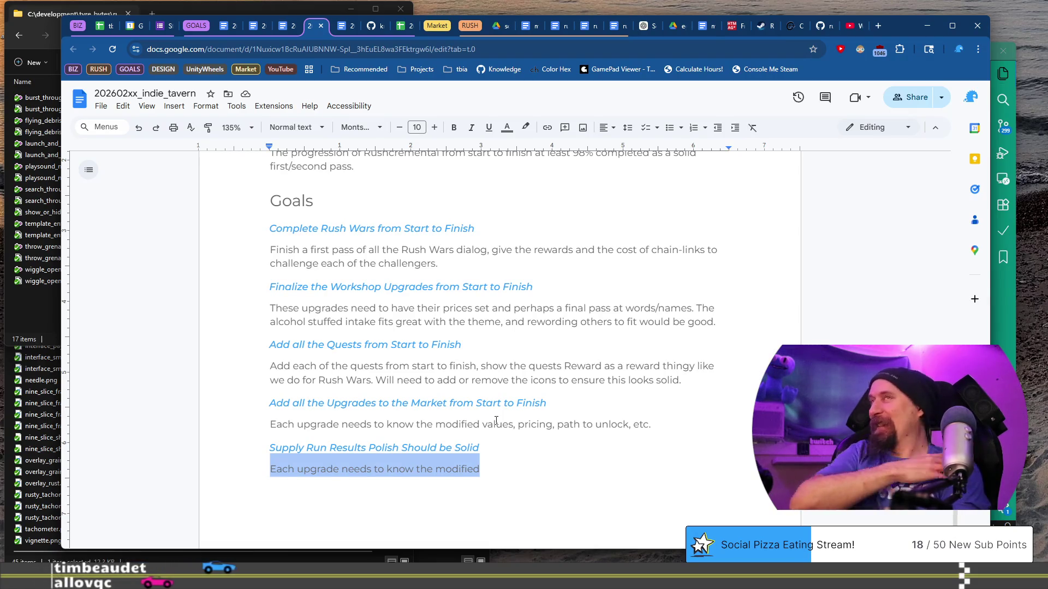
left_click(571, 476)
key("shift+Home")
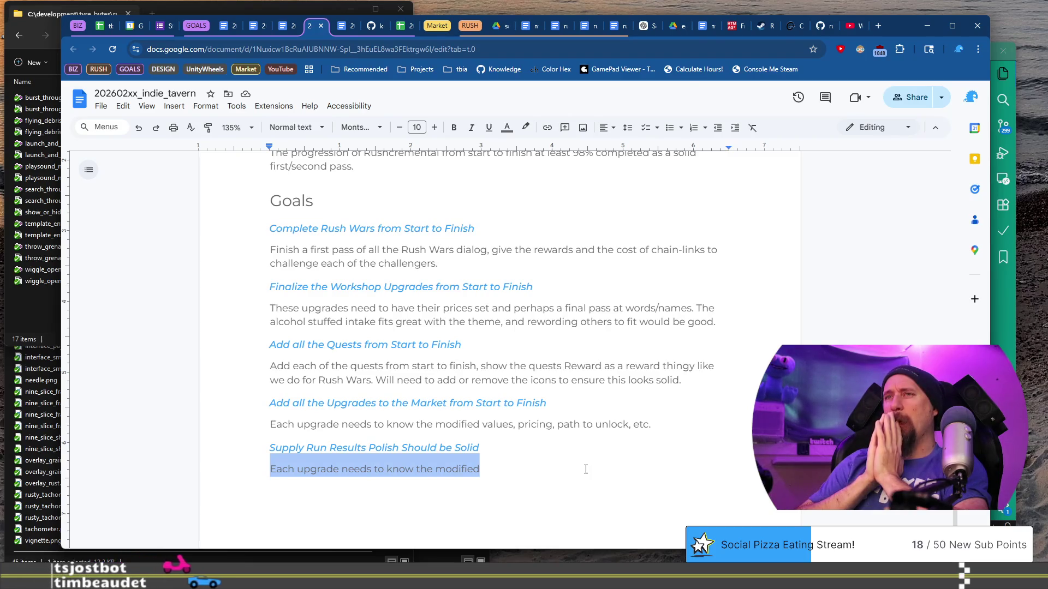
key("BackSpace")
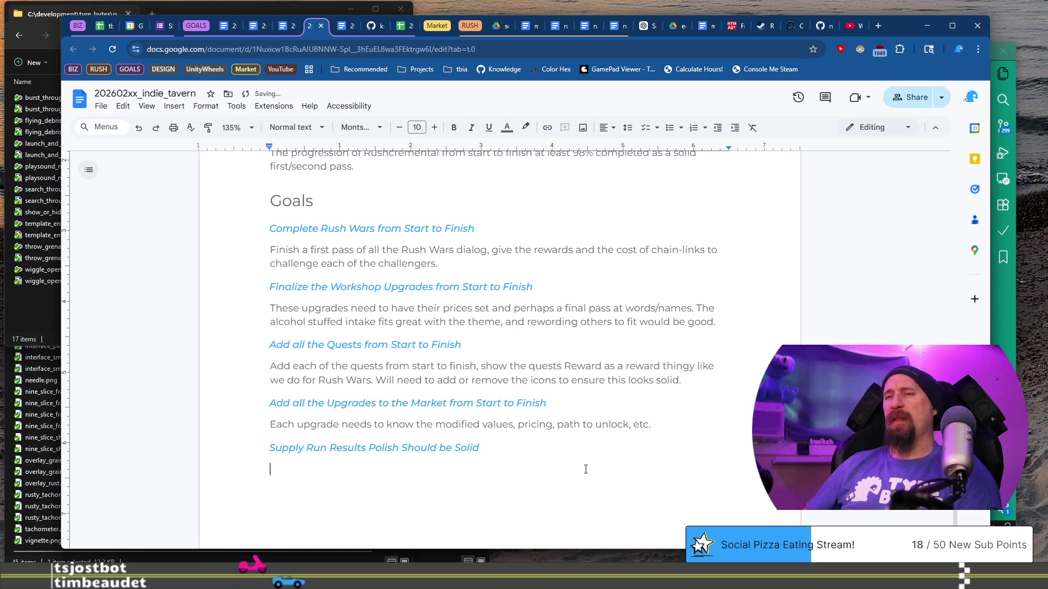
- Write the description: the collected stats should PLOP into place without being INSTANT
type("The col")
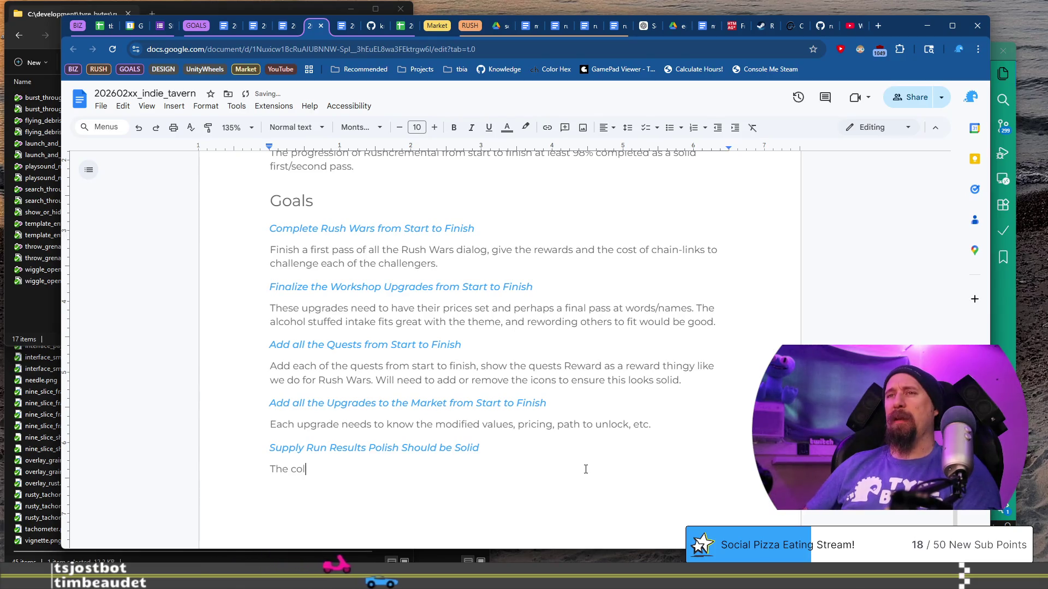
type("lected stat")
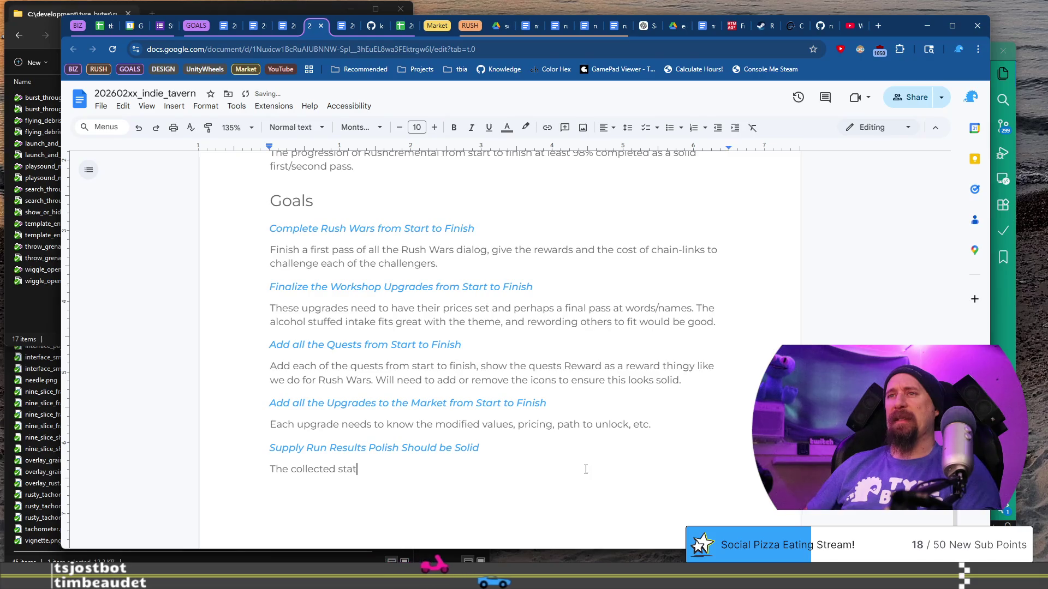
type("s should ")
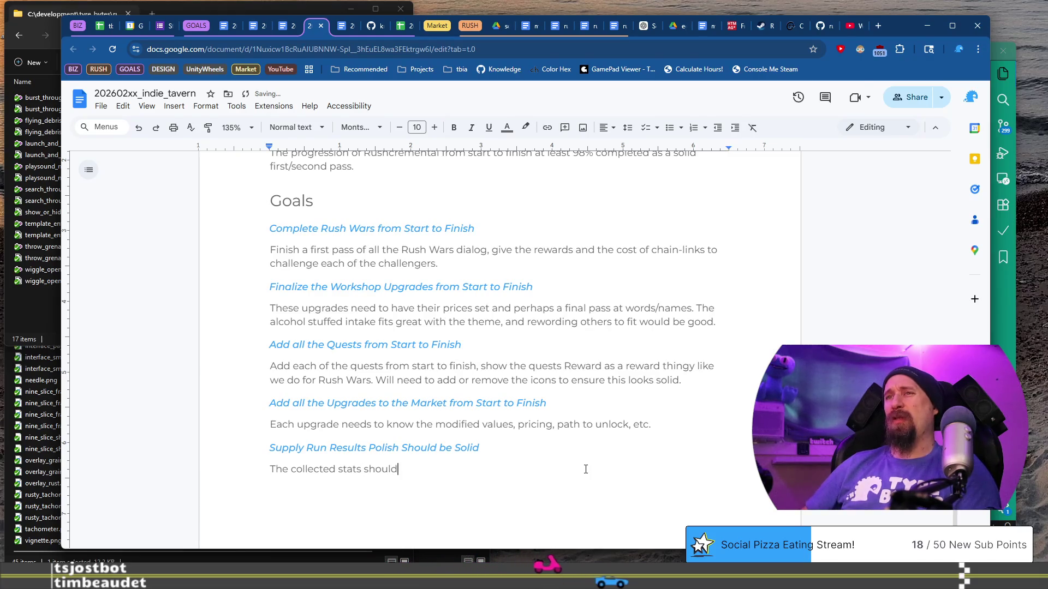
type("PLOP in")
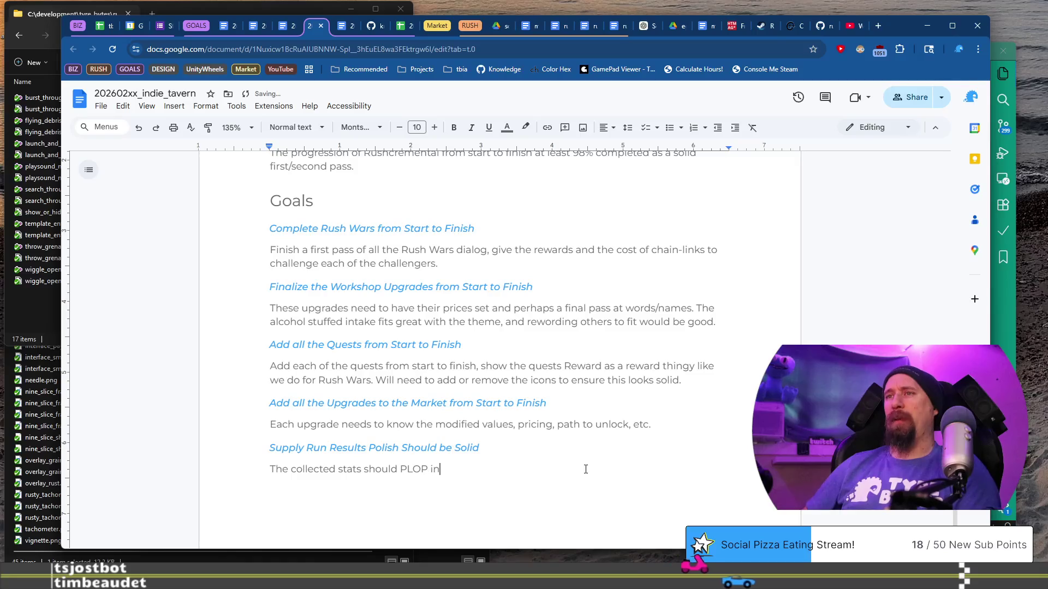
type("to place ")
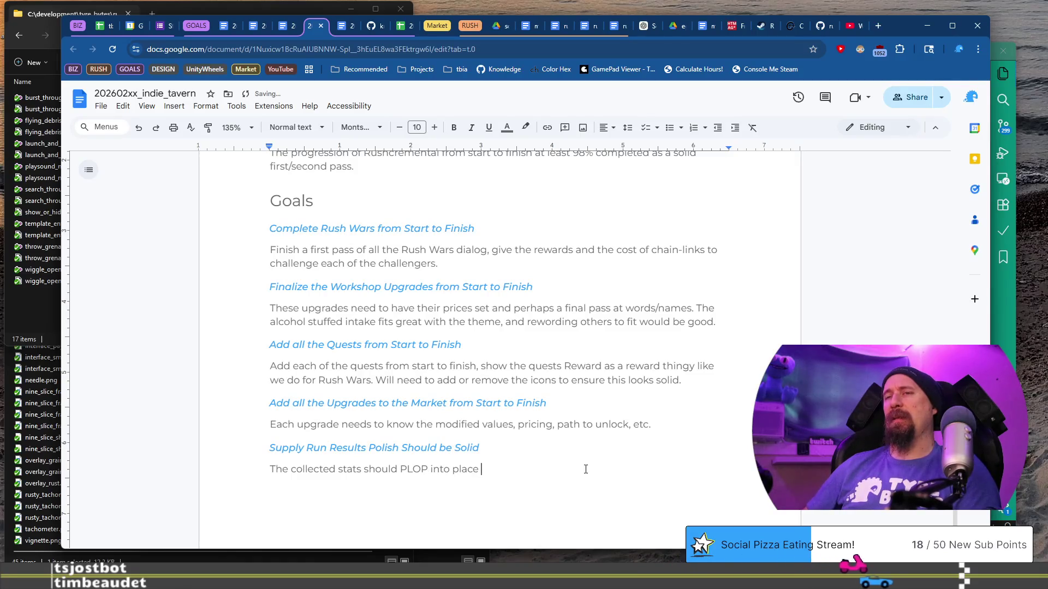
type("with a reasonable sequence,")
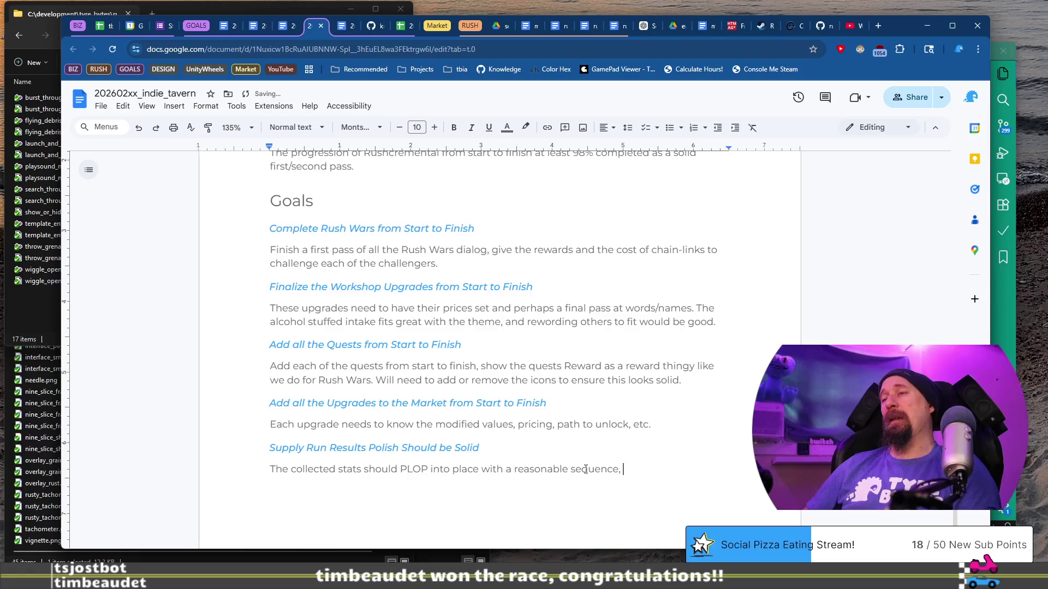
type("ideally count upwards or")
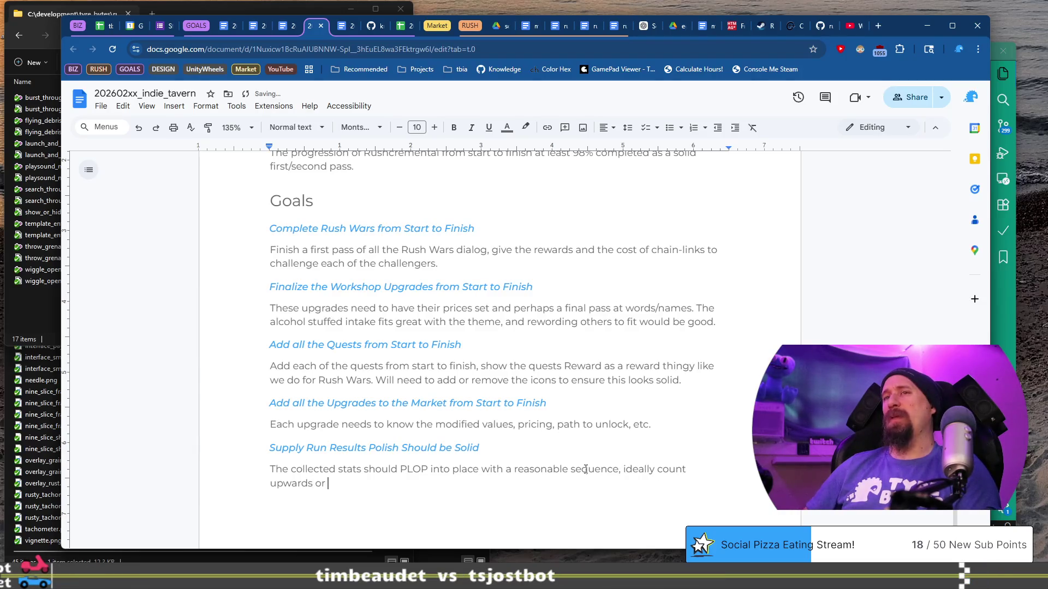
type("w")
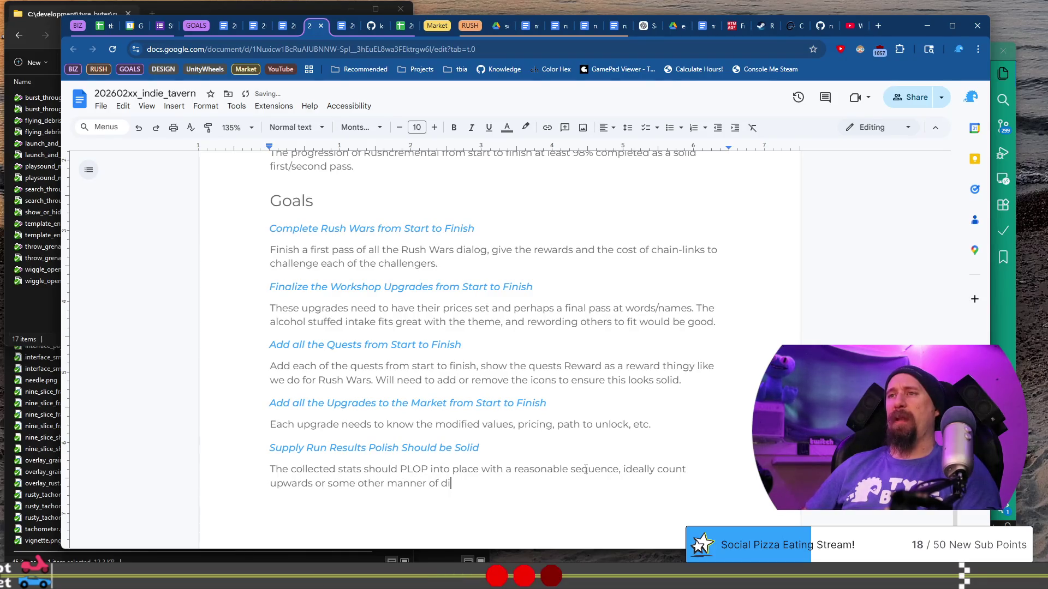
type("umb")
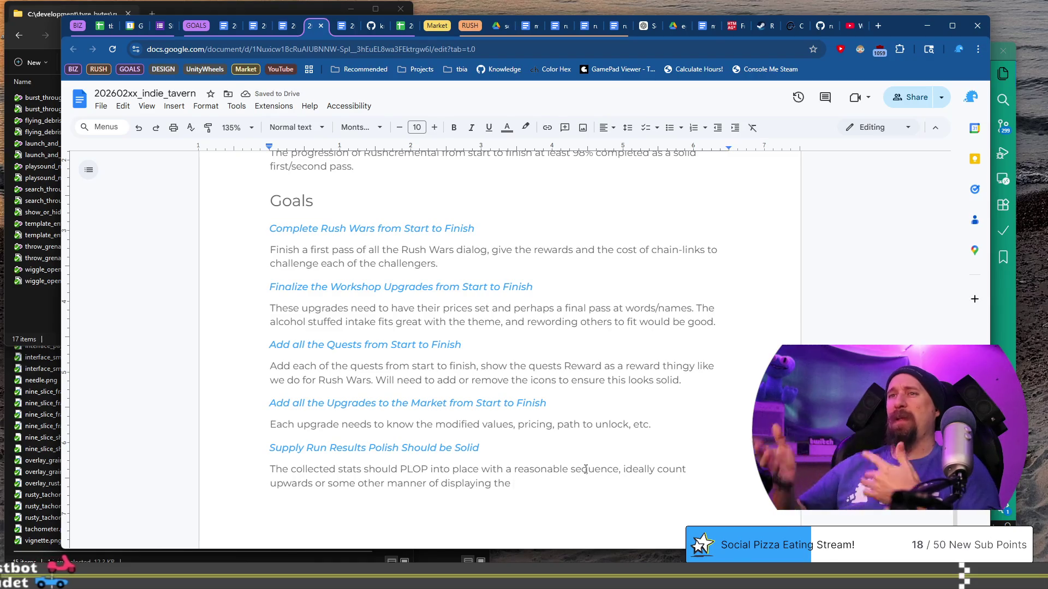
key("BackSpace")
key("BackSpace")
type("ings")
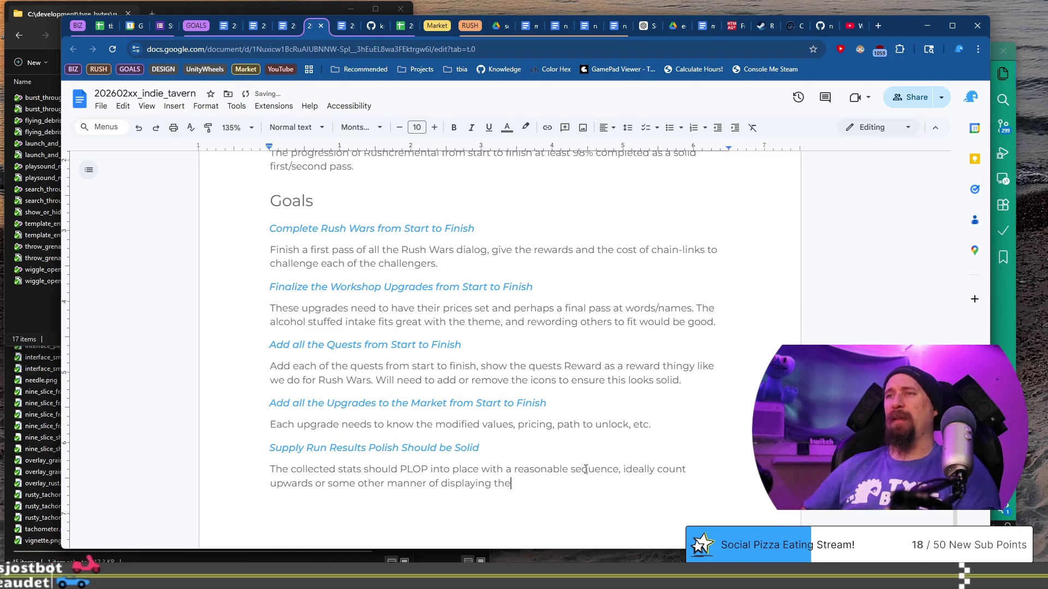
type(" without ")
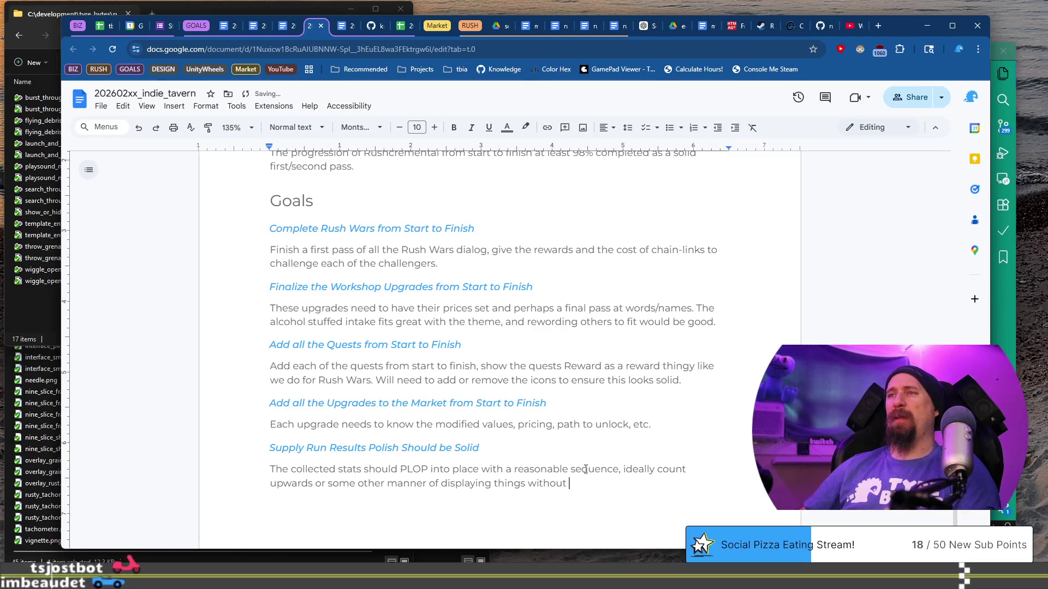
type("being INSTANCE")
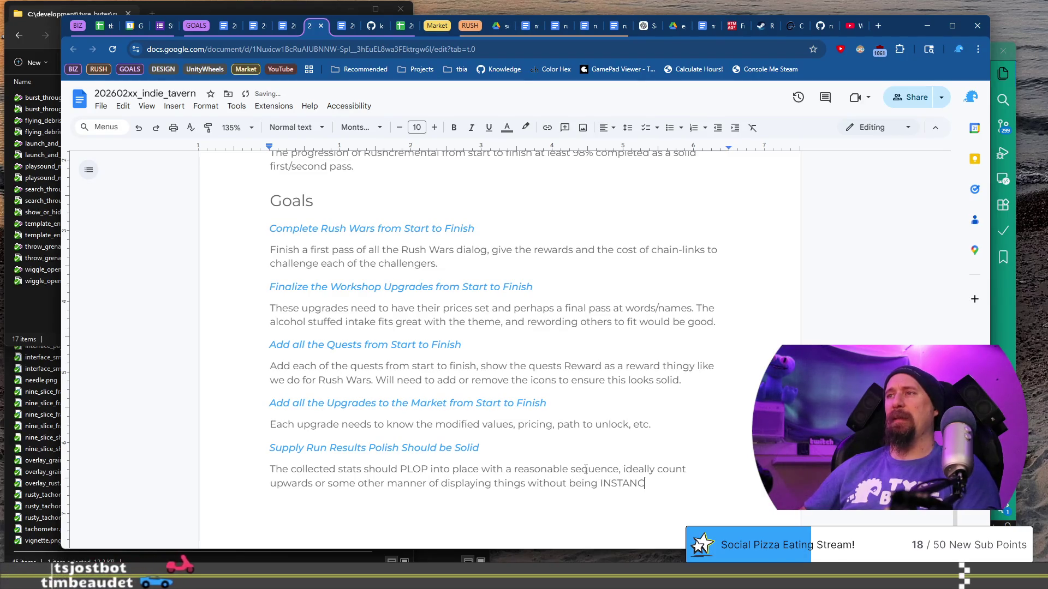
key("BackSpace")
key("BackSpace")
type("T.")
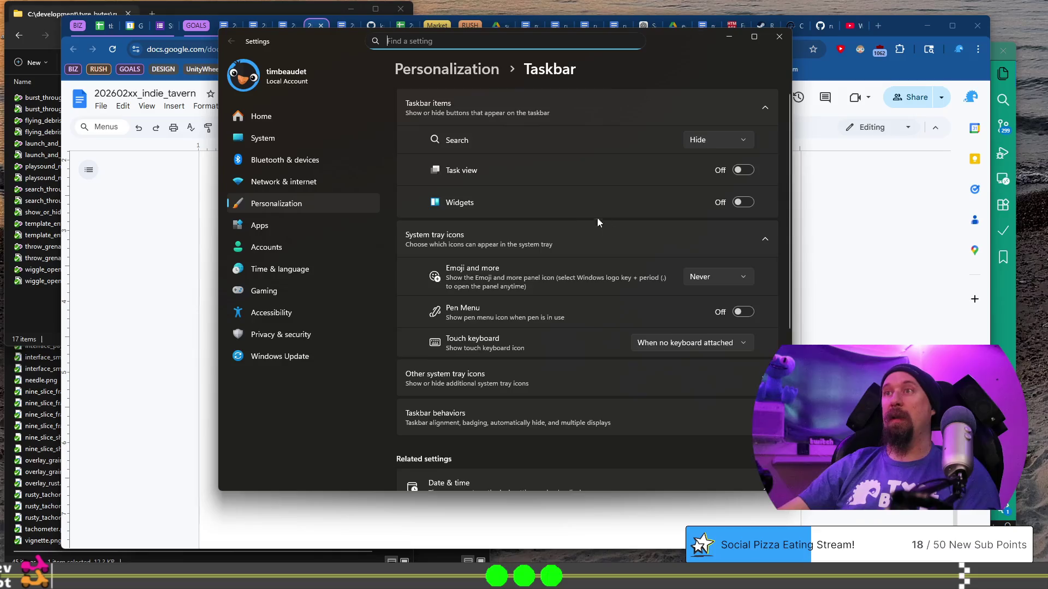
scroll(600, 245, "down", 5)
scroll(595, 297, "up", 5)
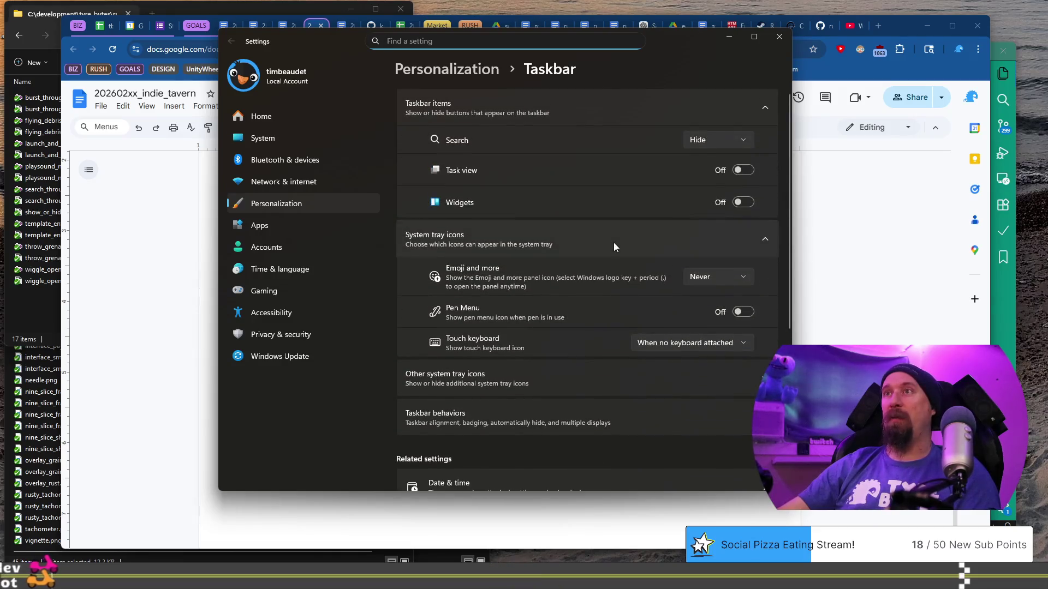
left_click(682, 412)
scroll(682, 414, "down", 3)
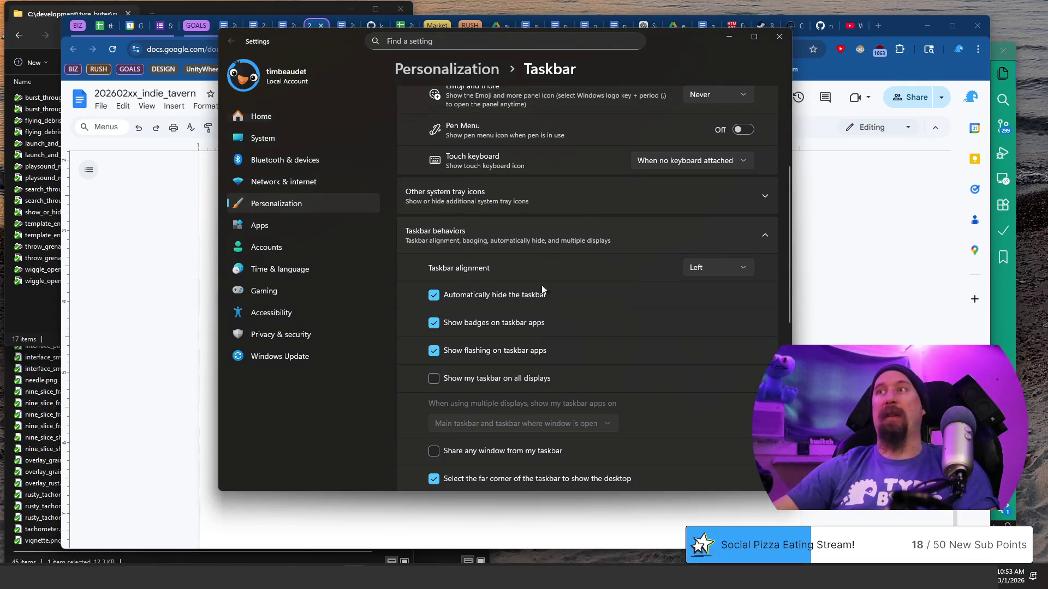
left_click(593, 560)
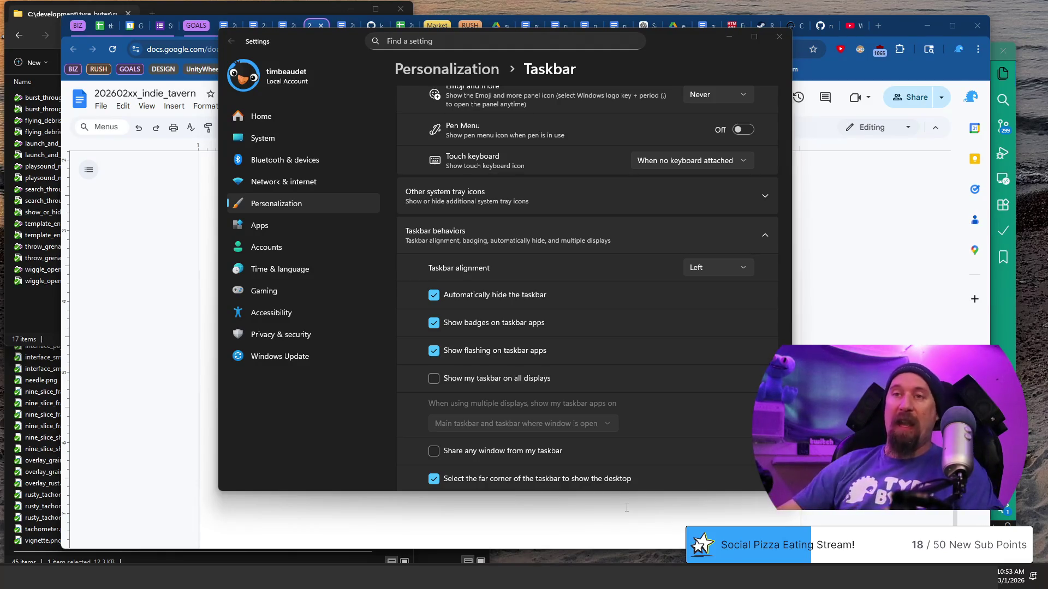
mouse_move(234, 577)
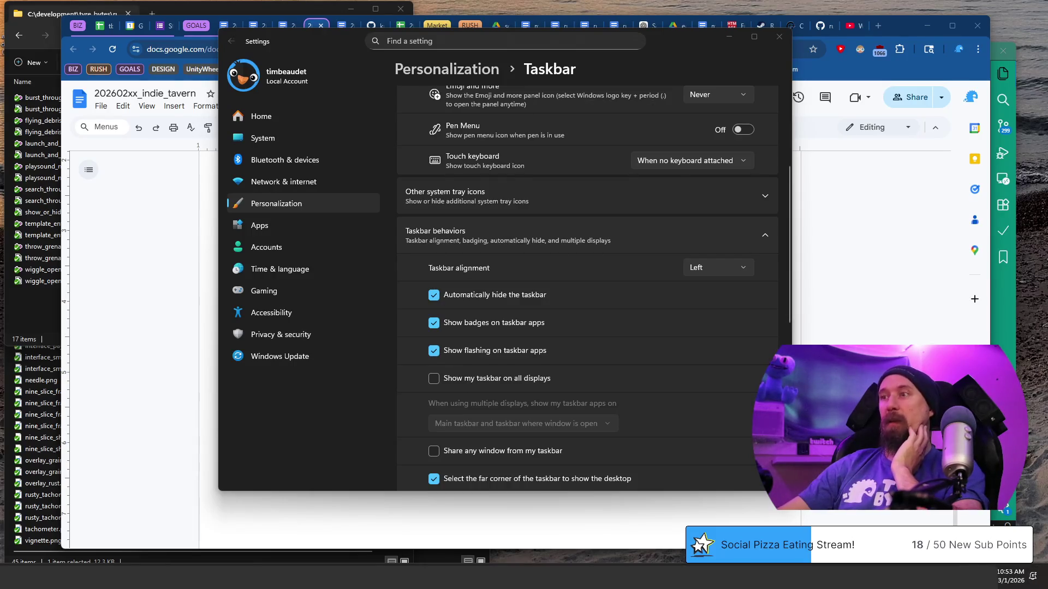
left_click(435, 296)
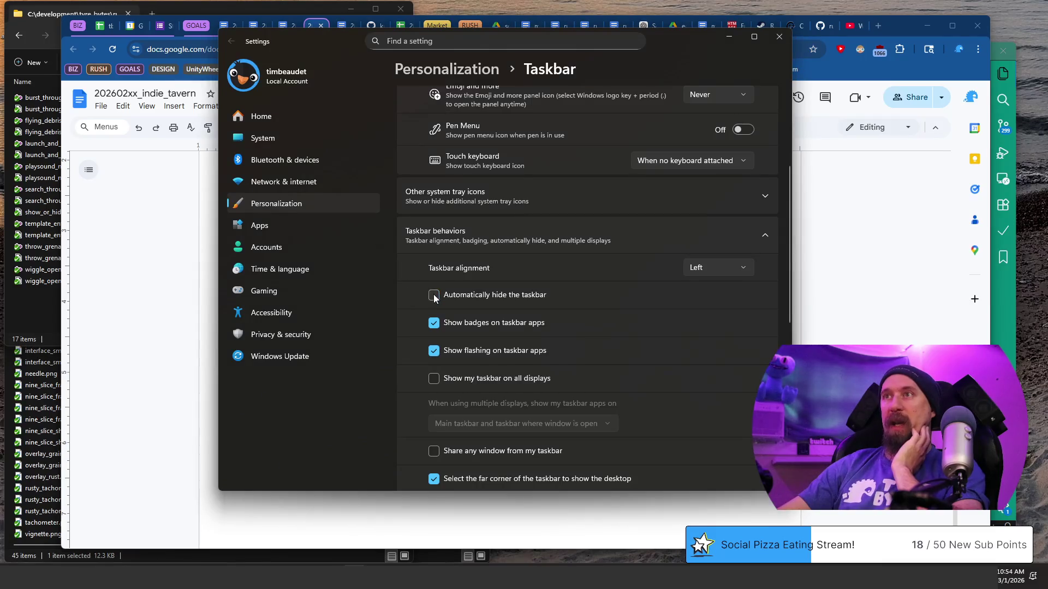
left_click(489, 290)
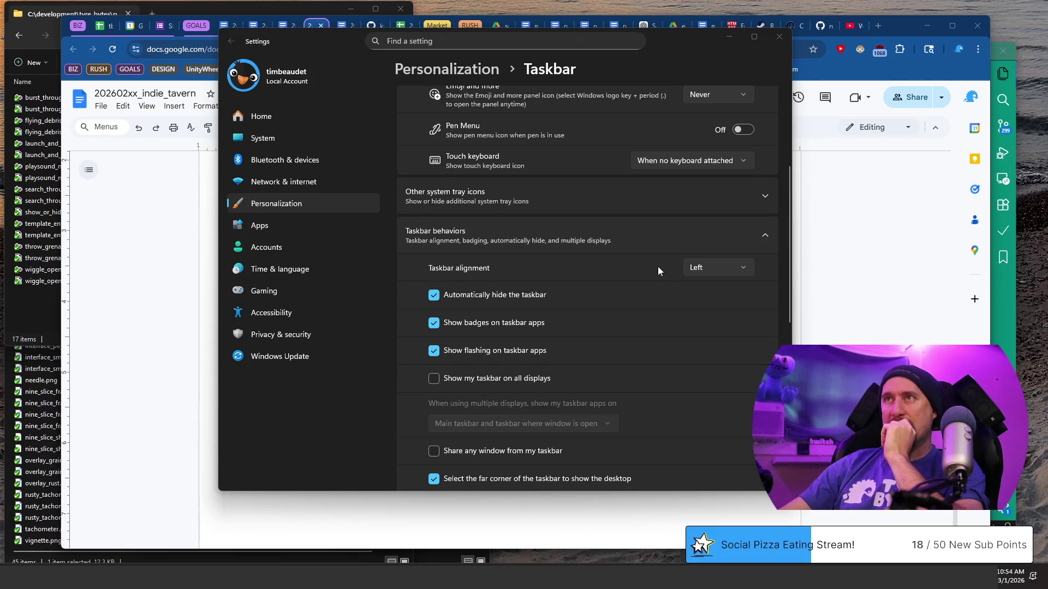
left_click(712, 270)
left_click(712, 269)
left_click(708, 264)
left_click(703, 290)
left_click(710, 269)
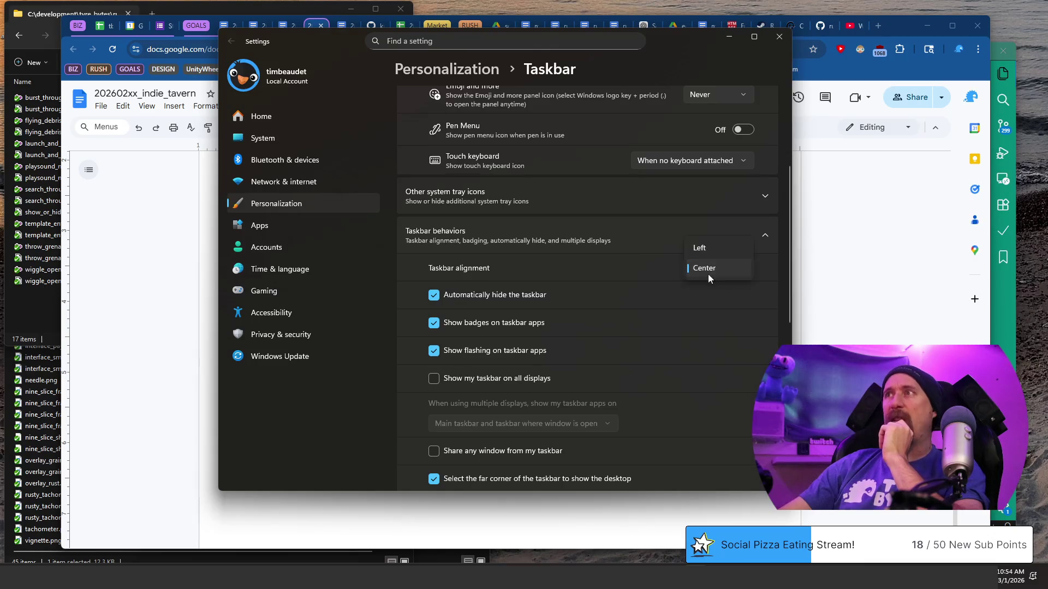
left_click(715, 248)
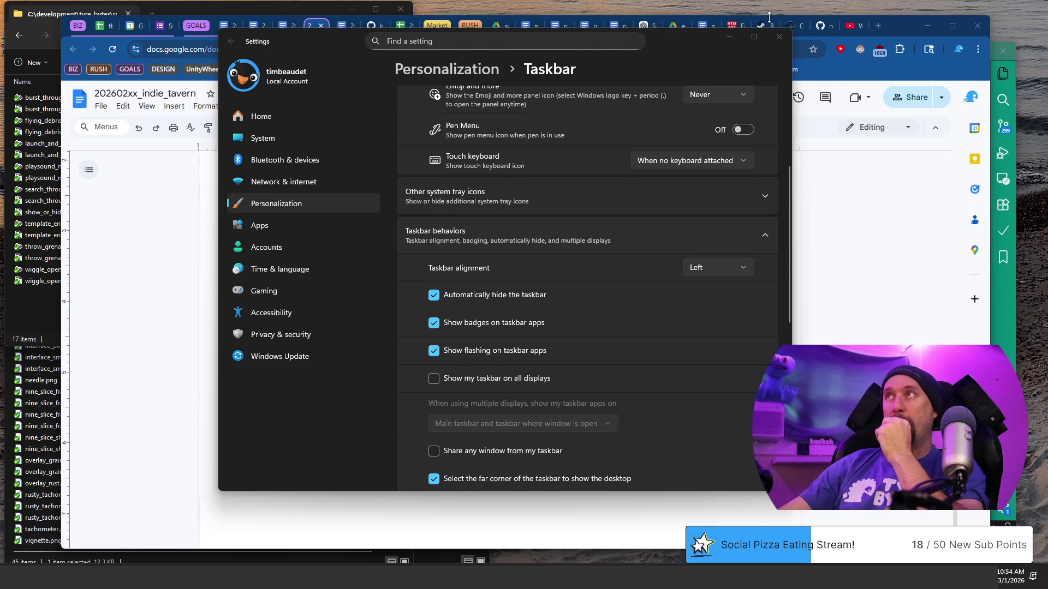
left_click(774, 38)
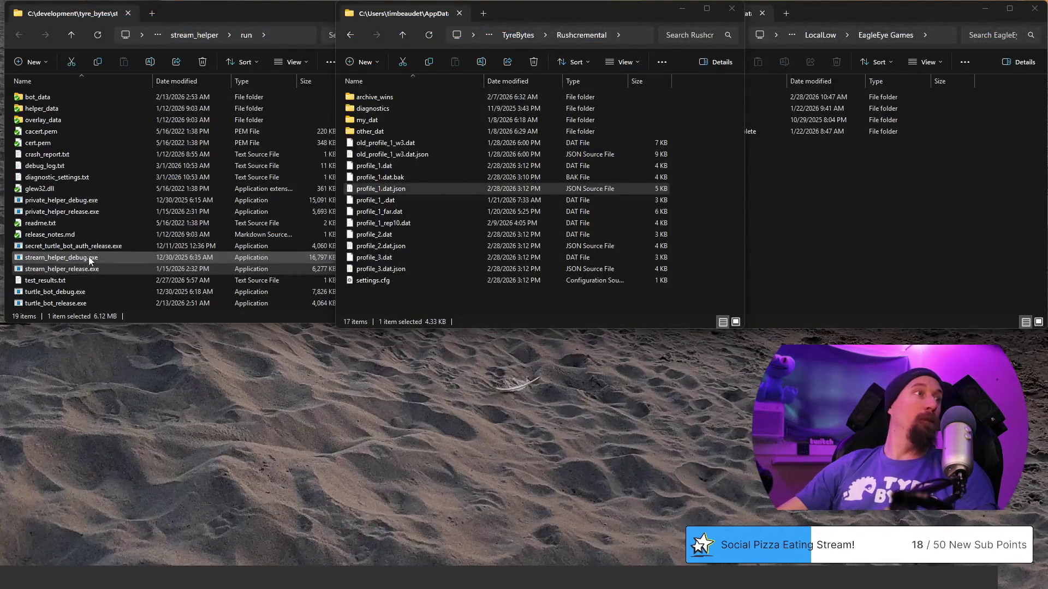
- Run stream_helper_release.exe from the stream_helper run folder to see its test results
left_click(93, 257)
left_click(87, 269)
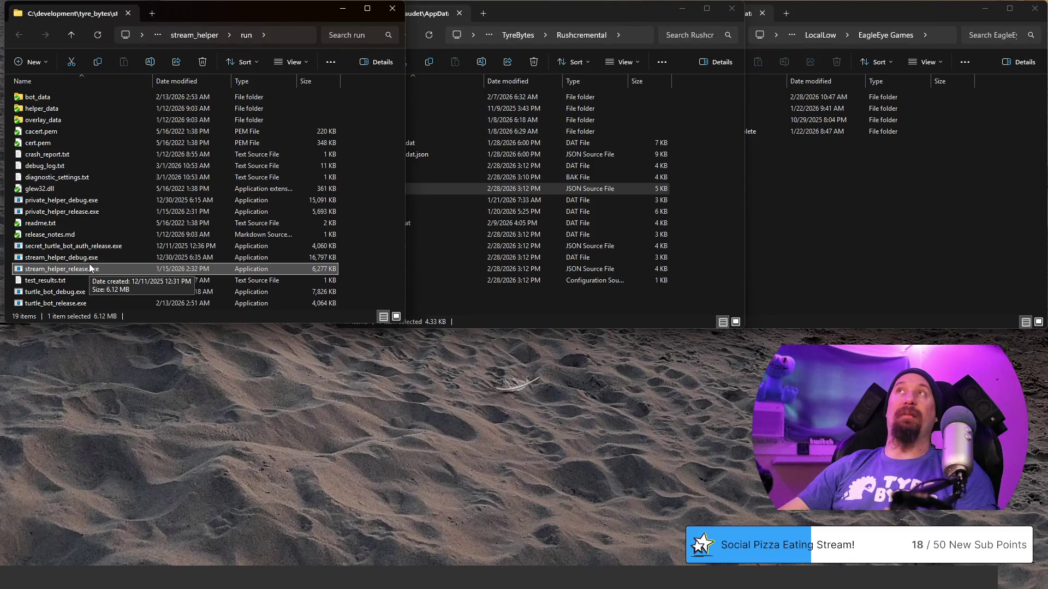
double_click(55, 270)
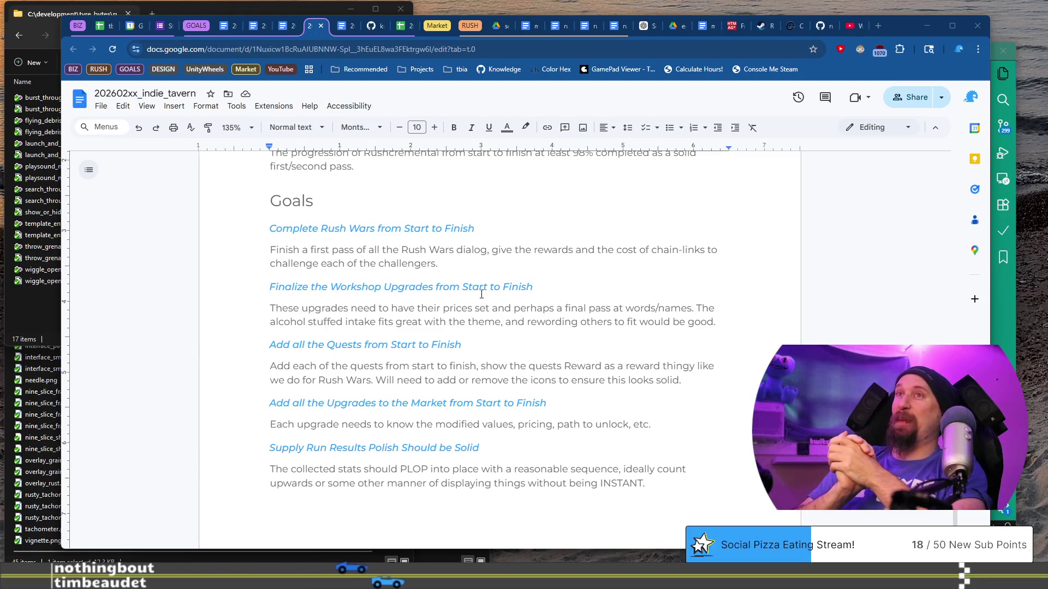
scroll(491, 346, "down", 4)
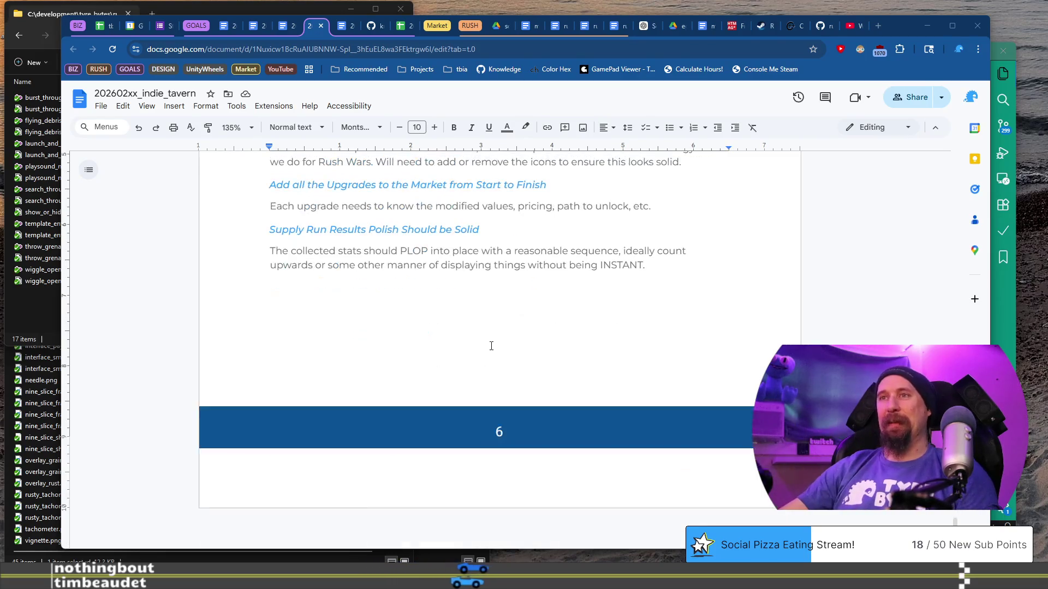
scroll(491, 346, "up", 20)
scroll(491, 347, "up", 20)
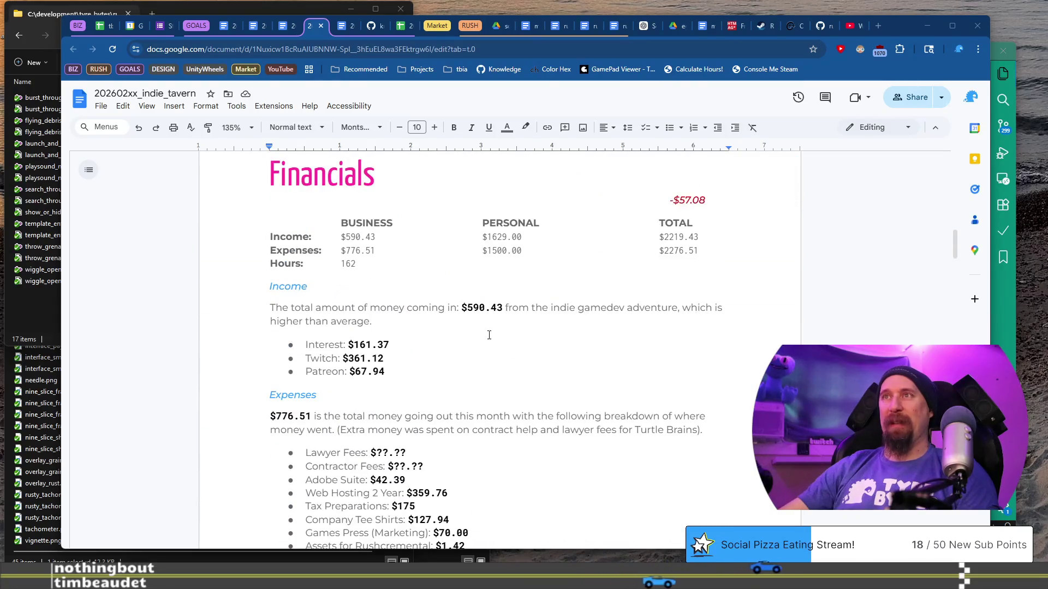
scroll(488, 335, "up", 15)
scroll(546, 355, "down", 4)
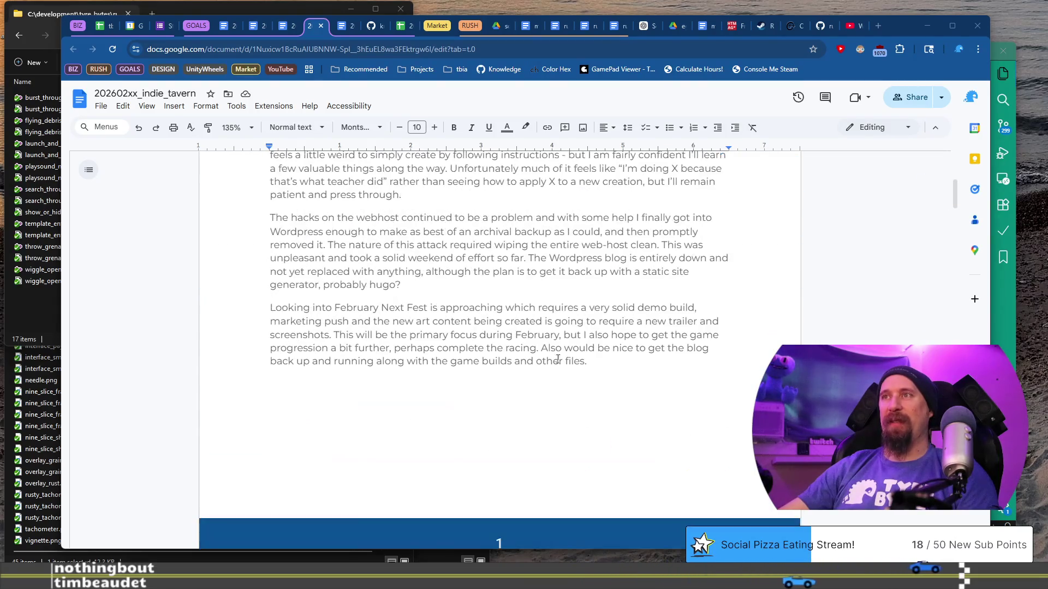
scroll(545, 355, "up", 5)
left_click(272, 344, "shift")
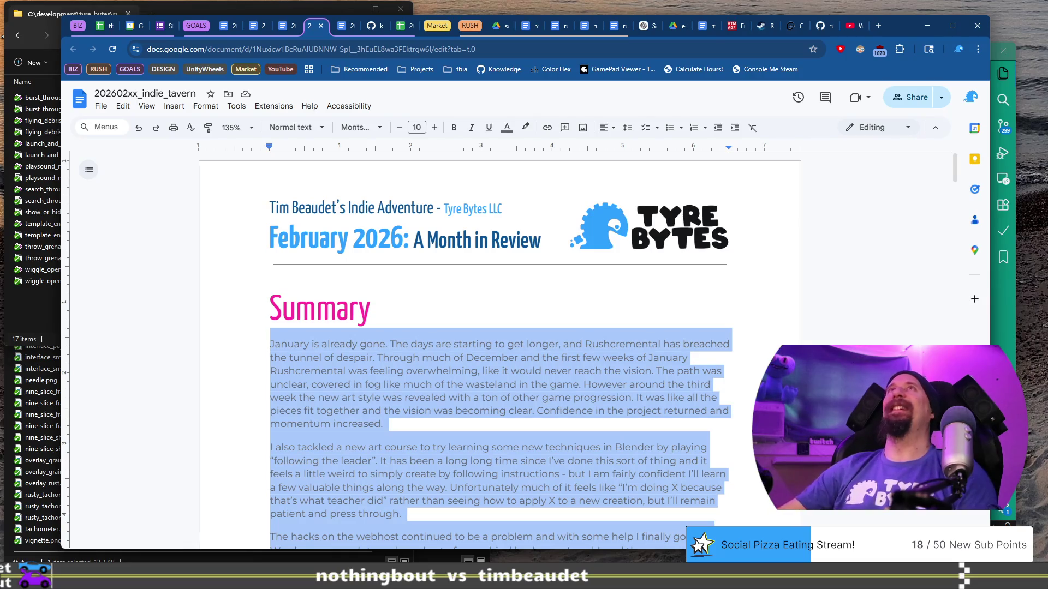
left_click(297, 369)
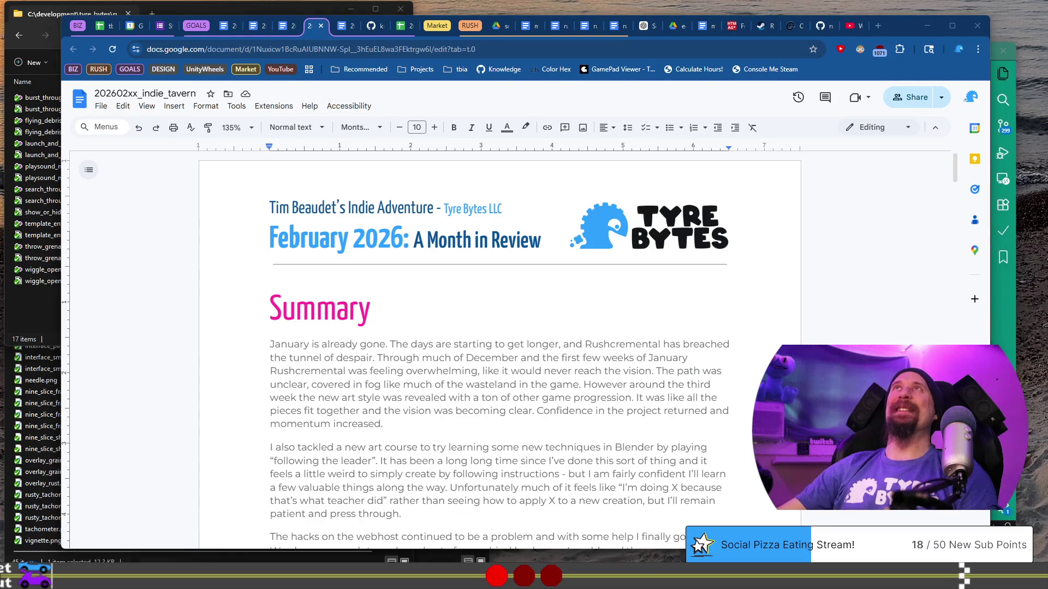
scroll(486, 397, "down", 5)
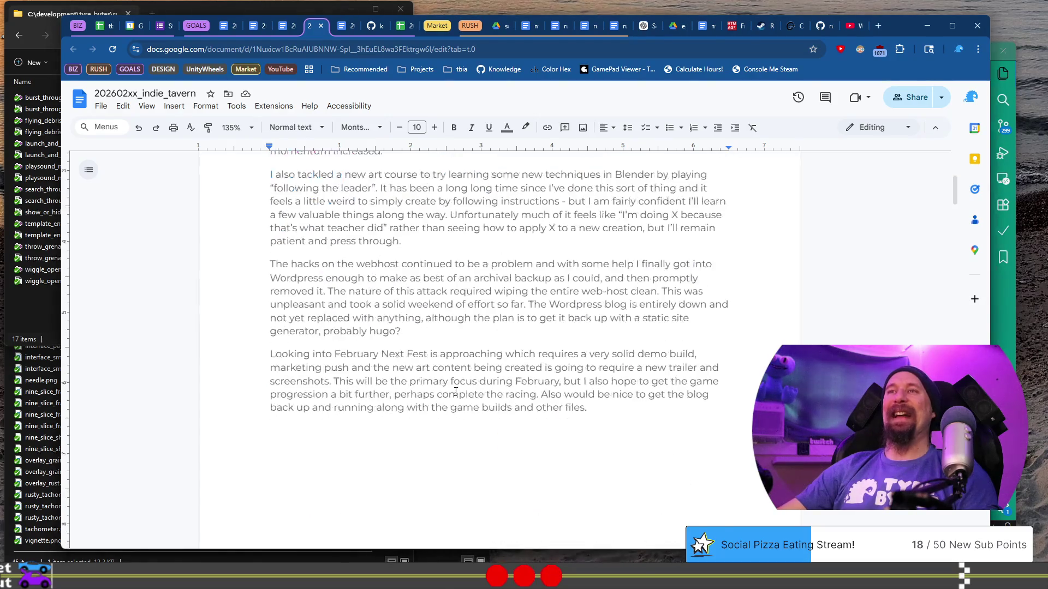
scroll(615, 405, "up", 5)
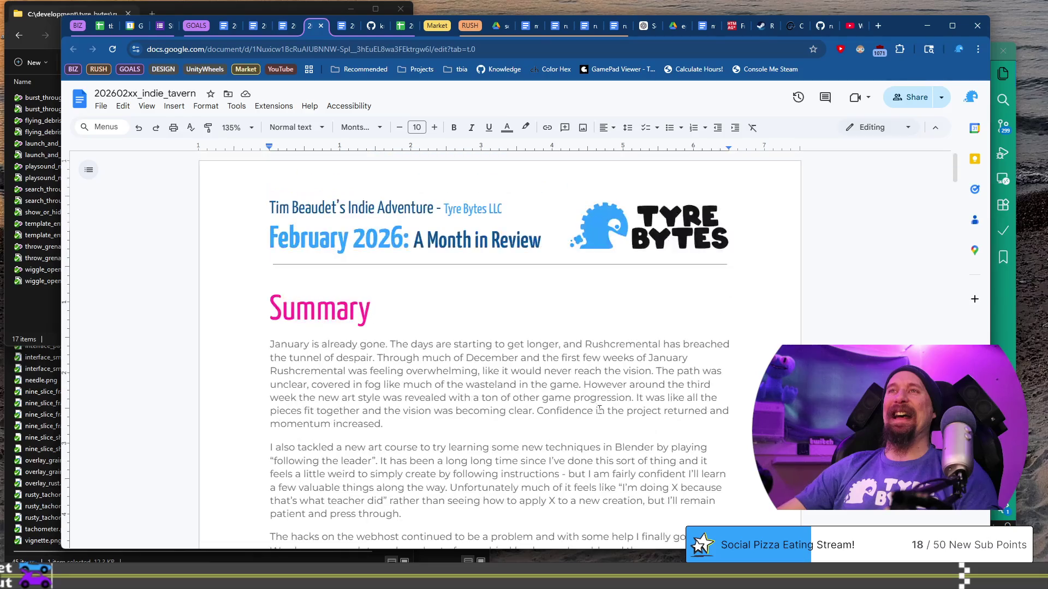
- Replace the old Summary text with a new opening: 'Wasn't yesterday New Years? February was ... sailing,'
key("ctrl+shift+End")
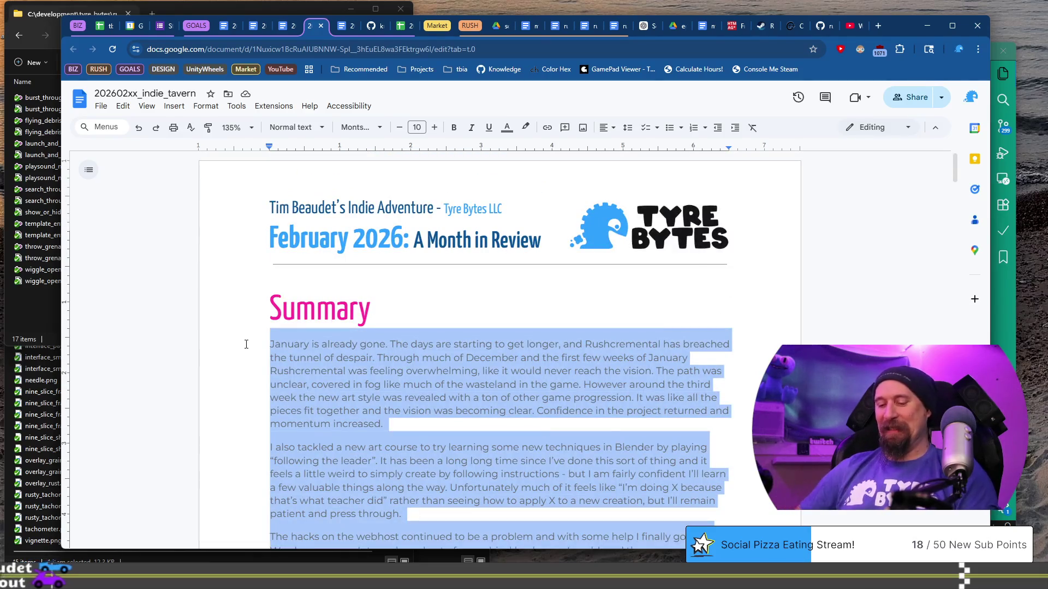
type("Wasn't yes")
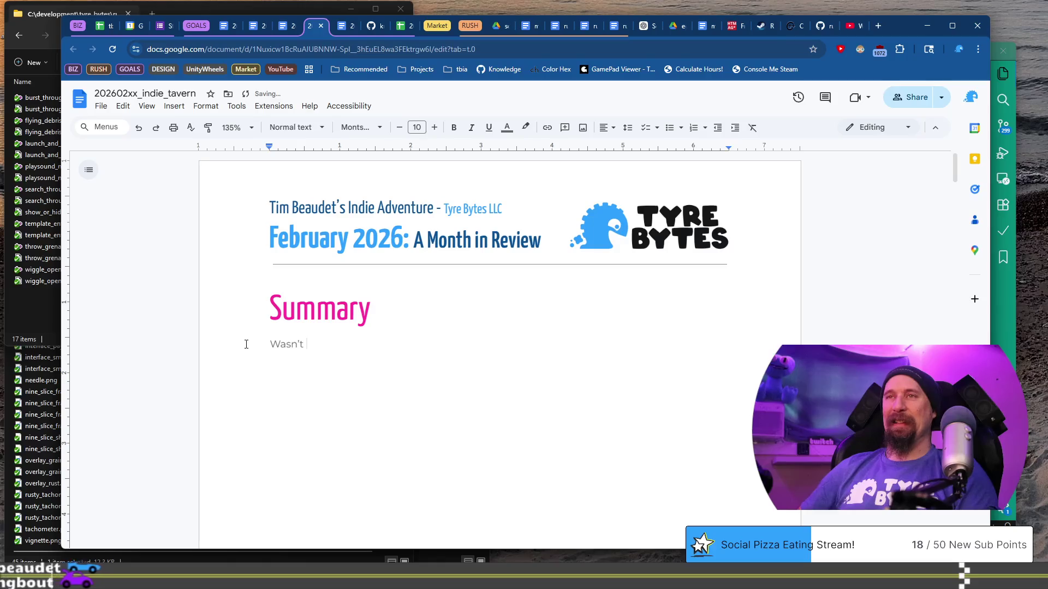
type("terday ")
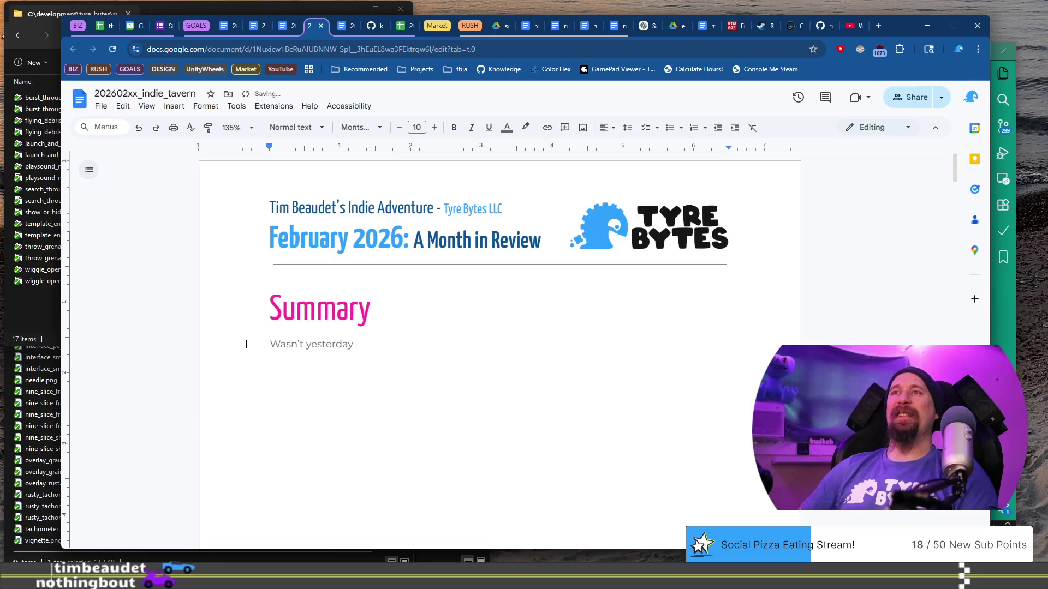
type("Ny")
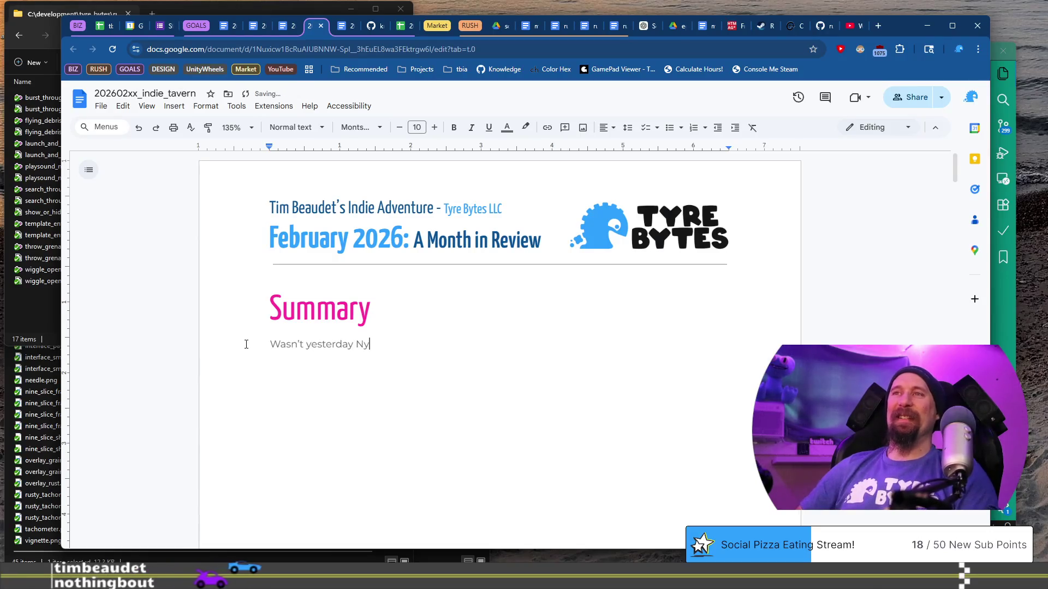
key("BackSpace")
type("ew Years?")
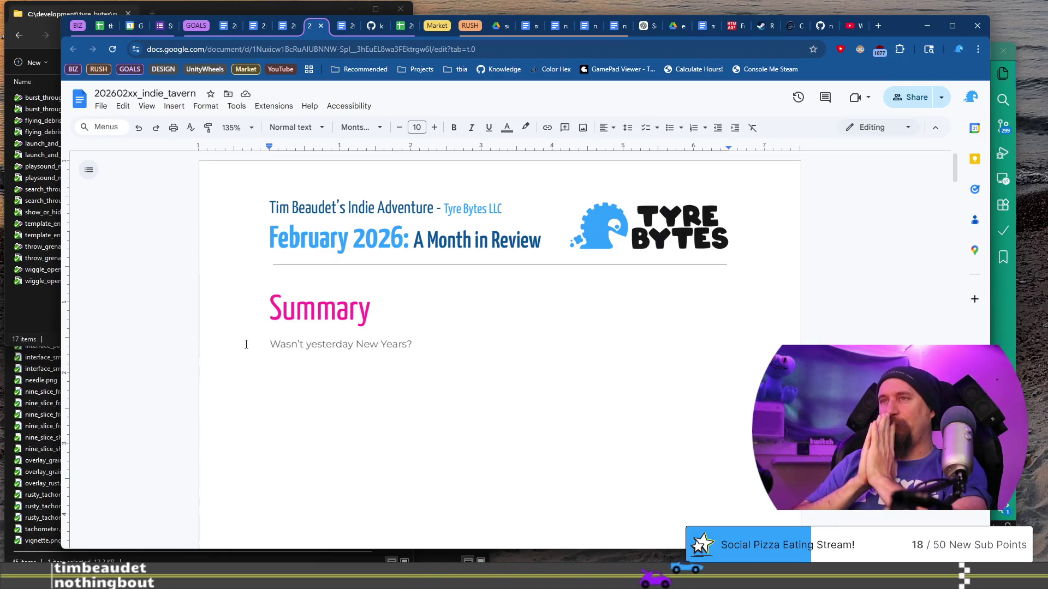
type("F")
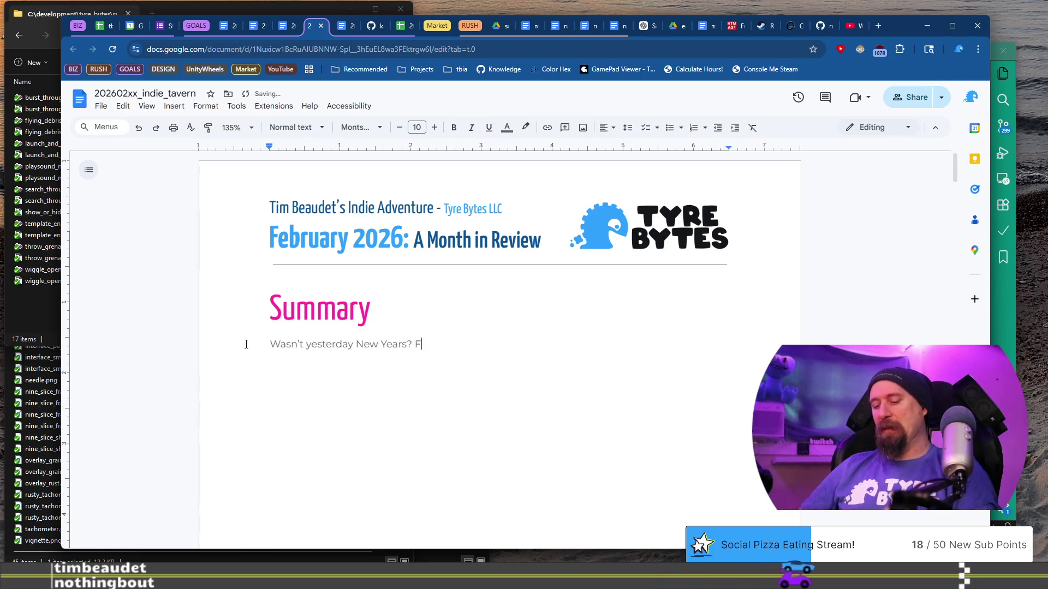
type("ebruary was")
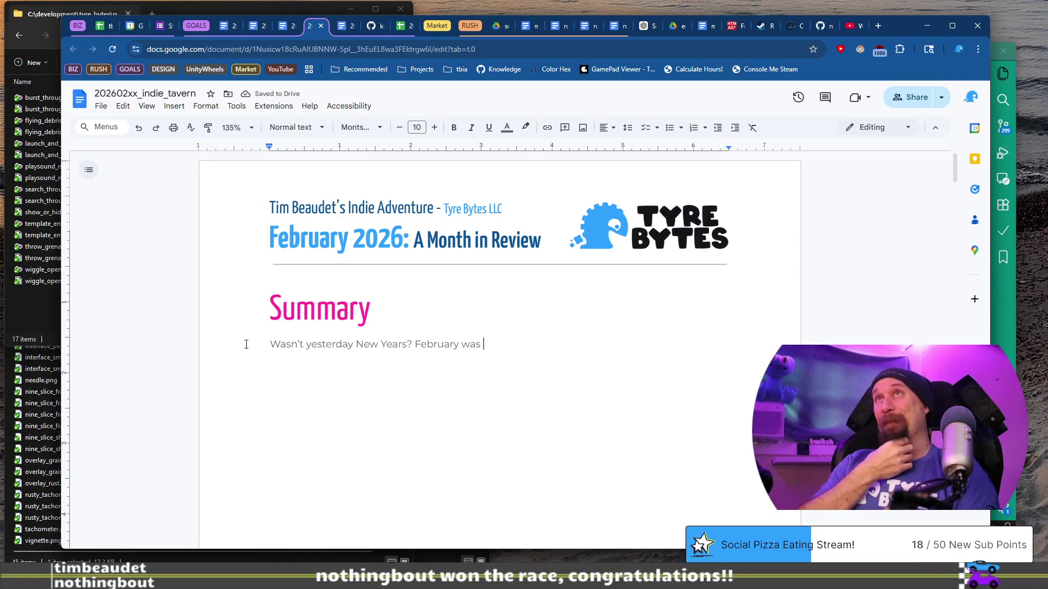
type("most")
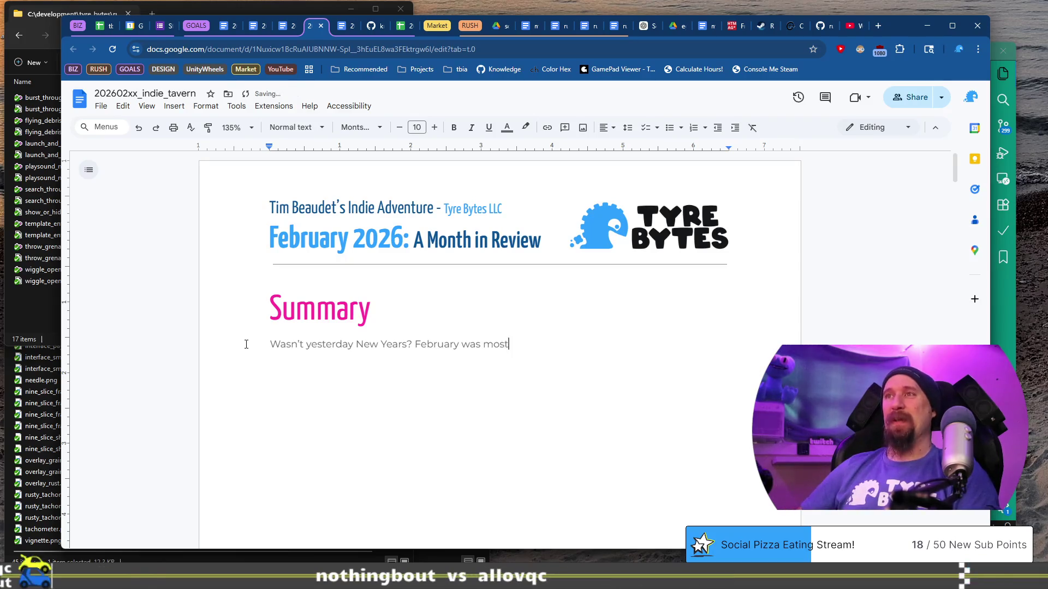
type("ly smo")
type("moo")
key("BackSpace")
type("sailing, a")
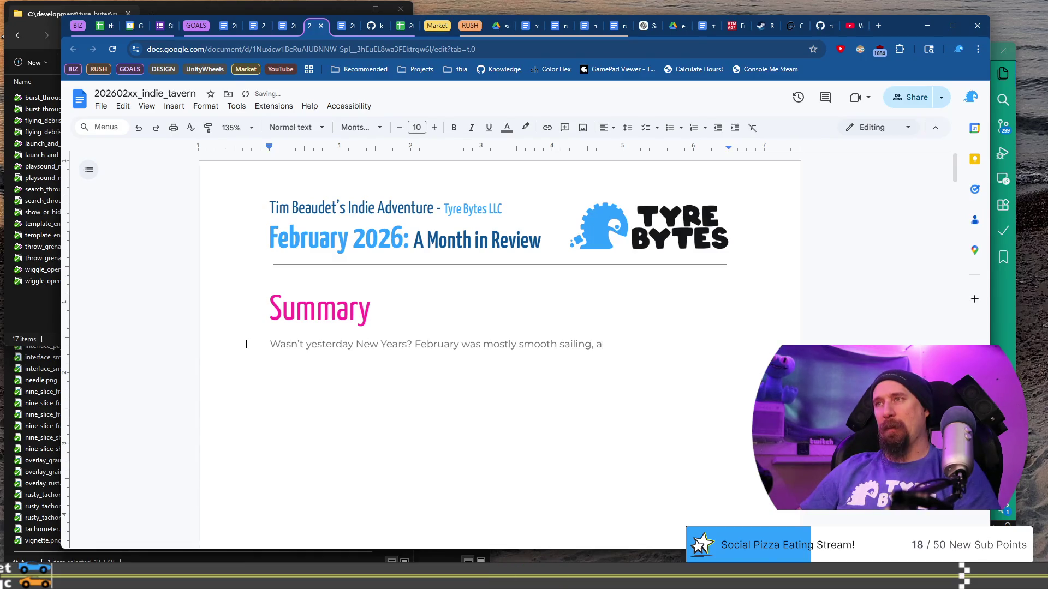
- Add that the demo covers the first 30 minutes and tells players when time is up or scrap collected
type("cremental has ")
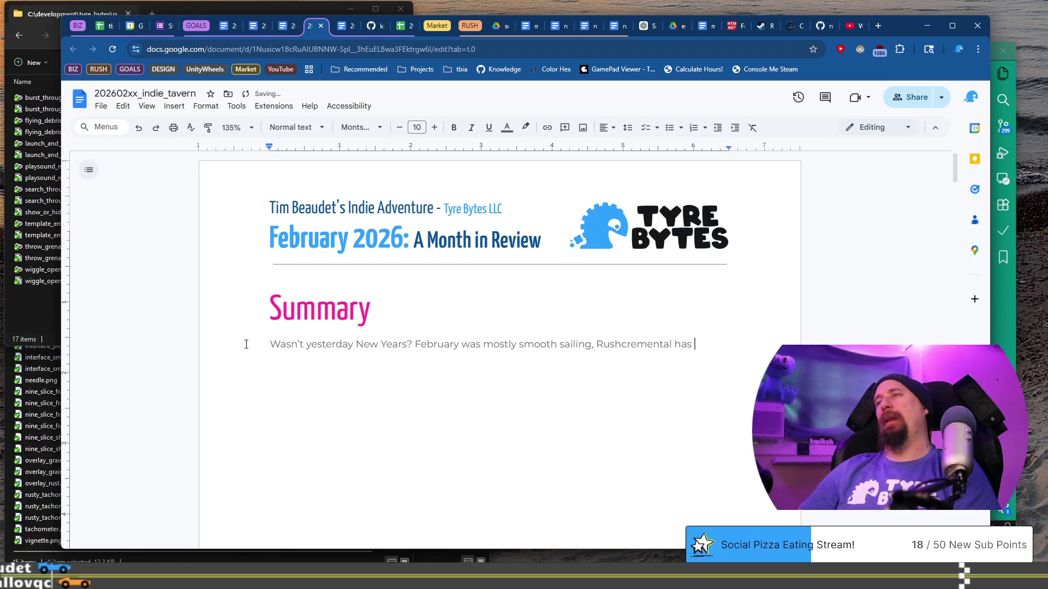
type("stepped forward in massive amounts. The ")
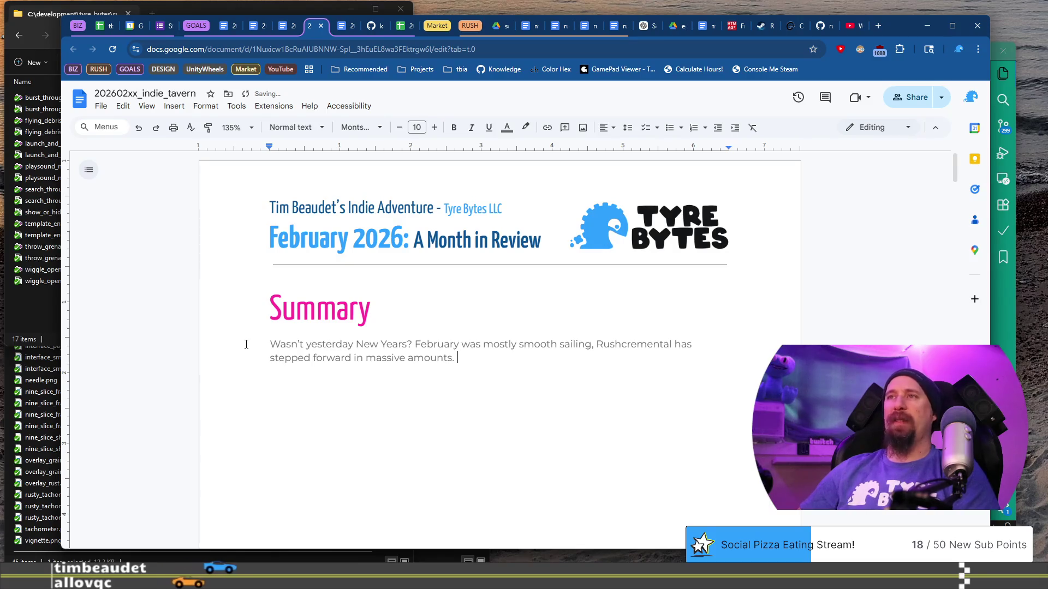
type("demo comp")
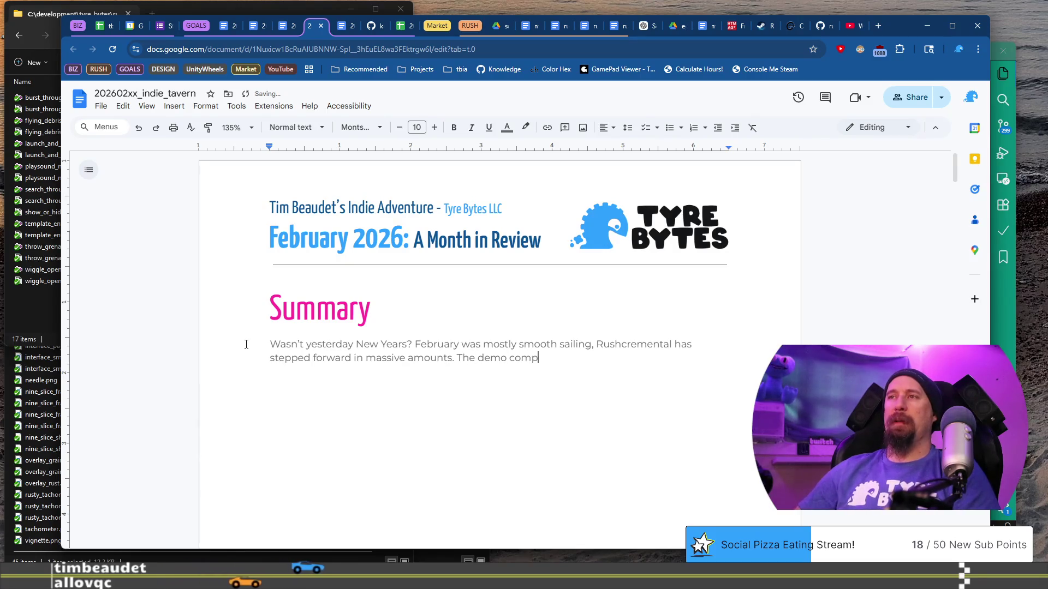
type("letes the first ")
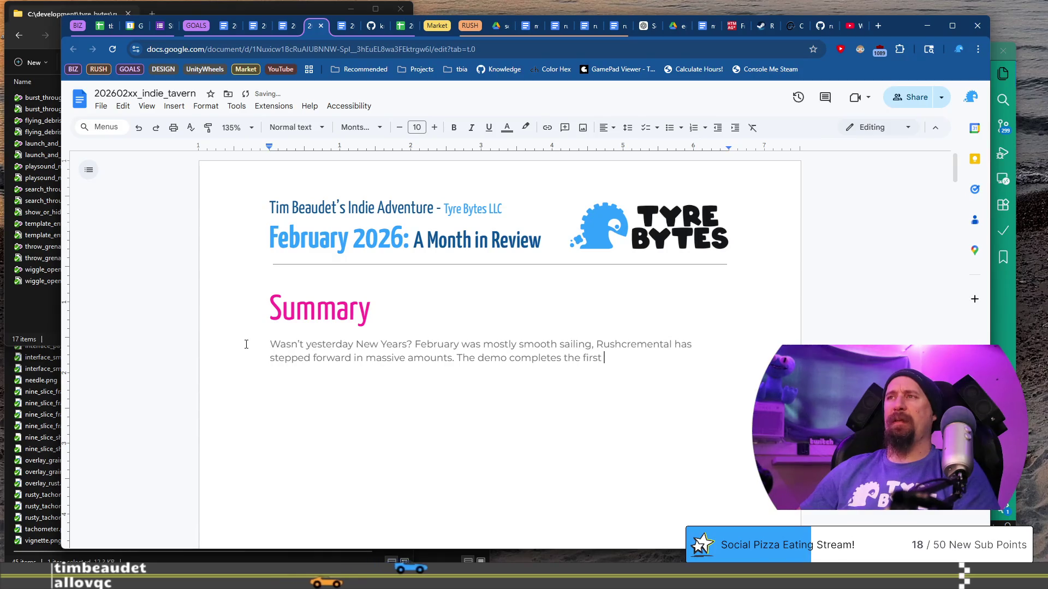
type("30 min")
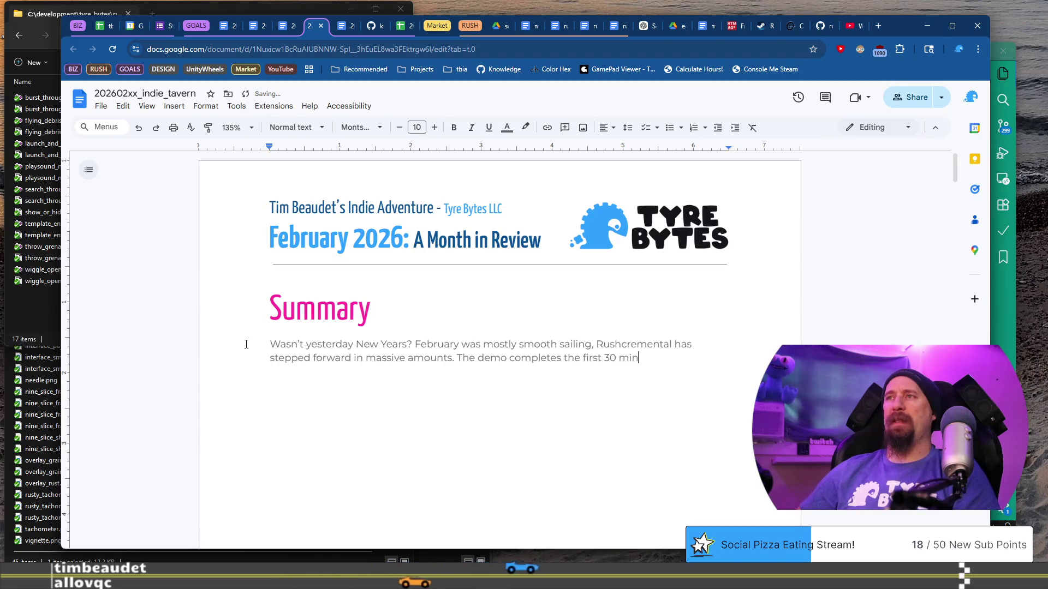
type("utes of the game, and i")
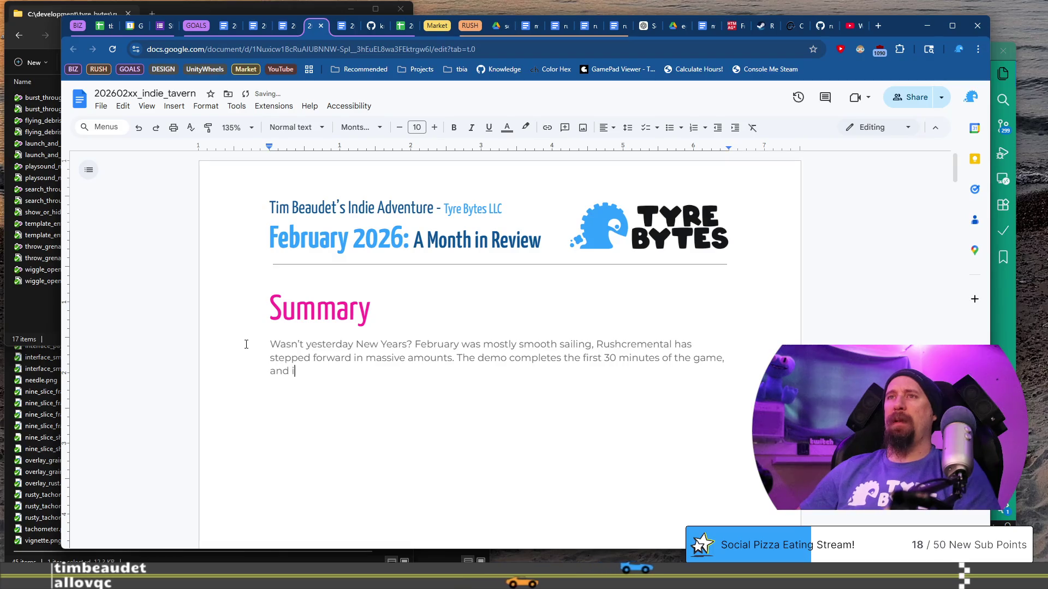
type("s very ne")
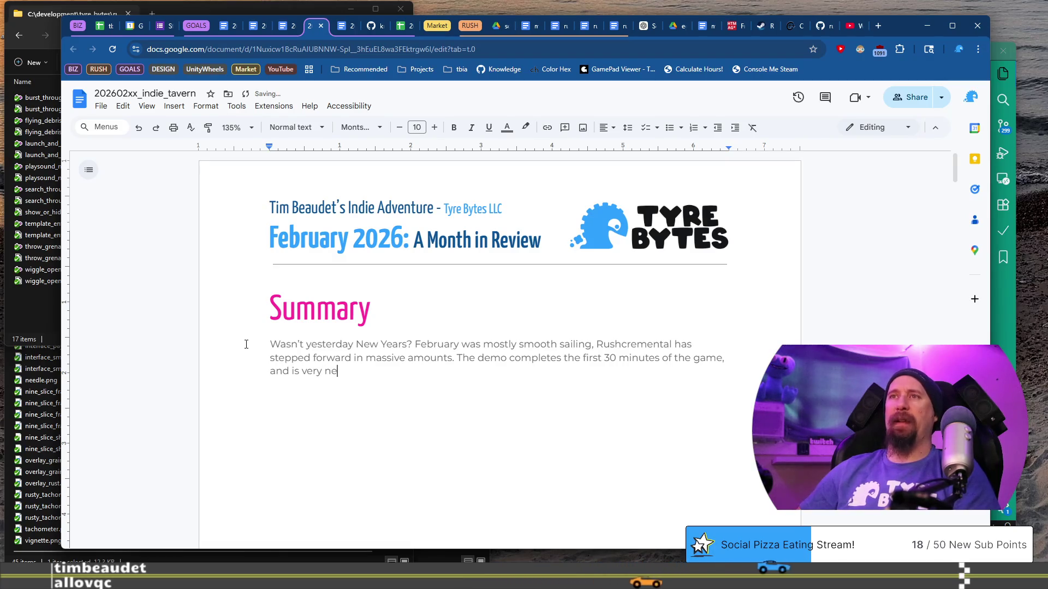
type("ar finializ")
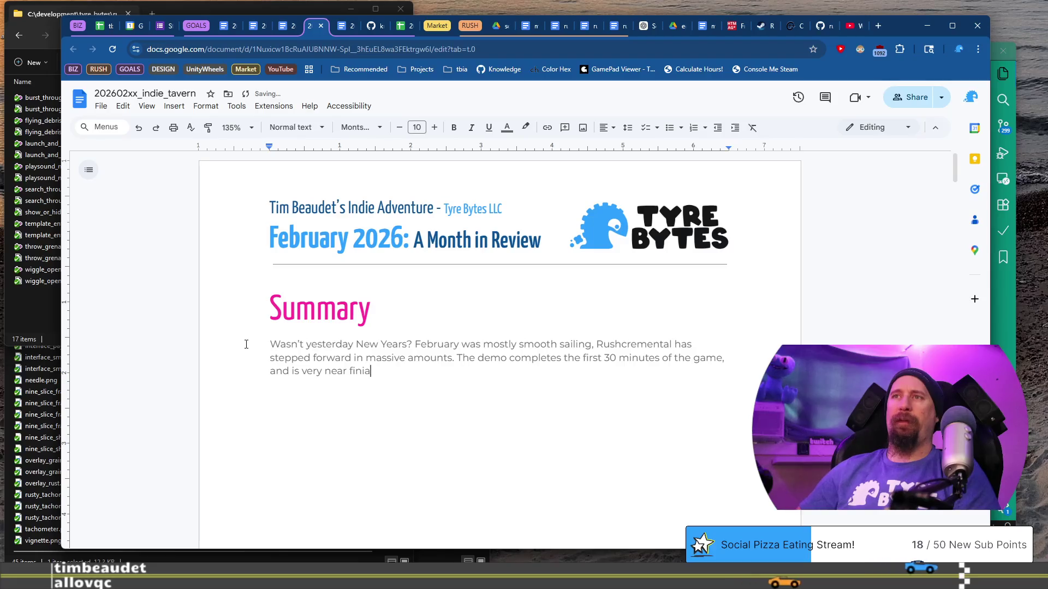
key("BackSpace")
key("BackSpace")
key("BackSpace")
type("alized v")
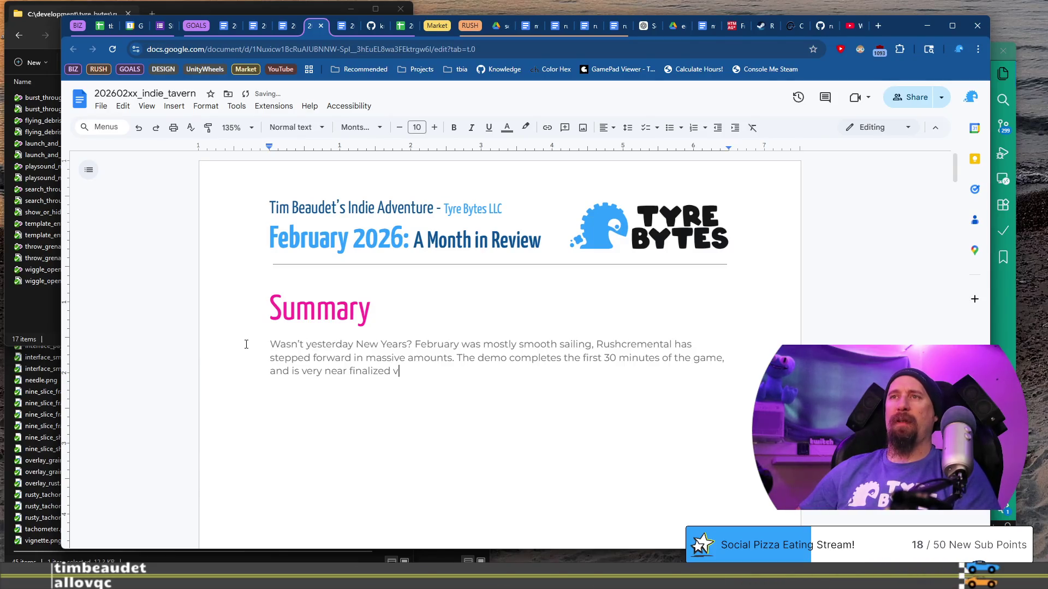
type("ersion. Some polish to")
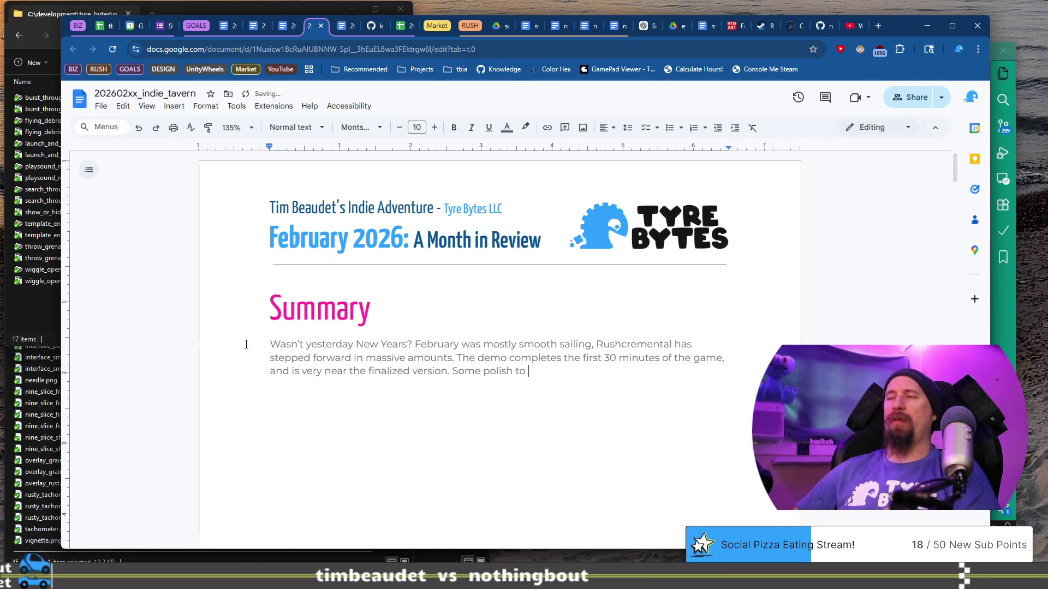
type(" ly")
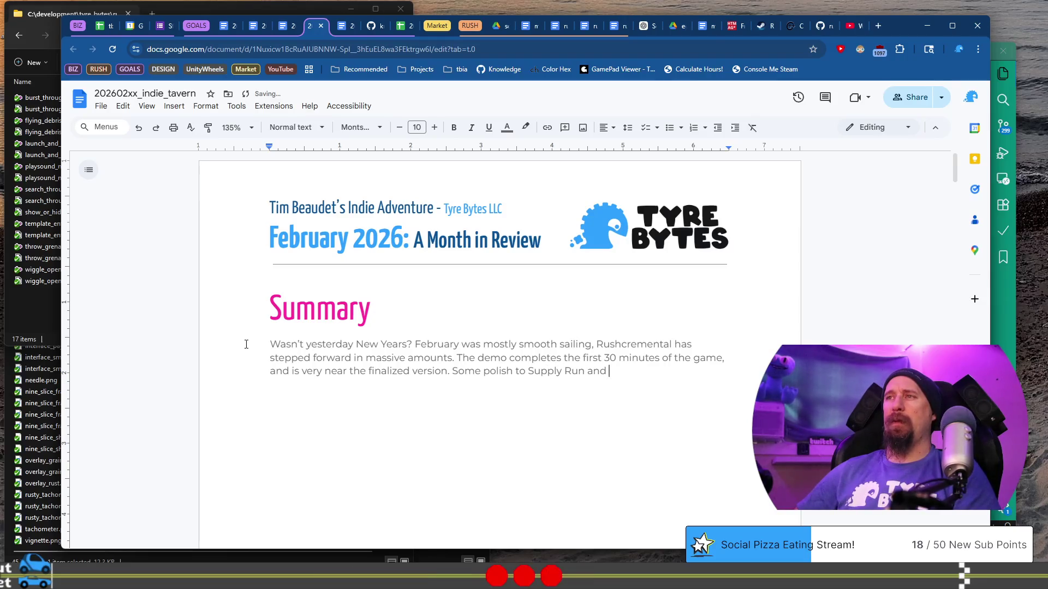
type("itionshave b")
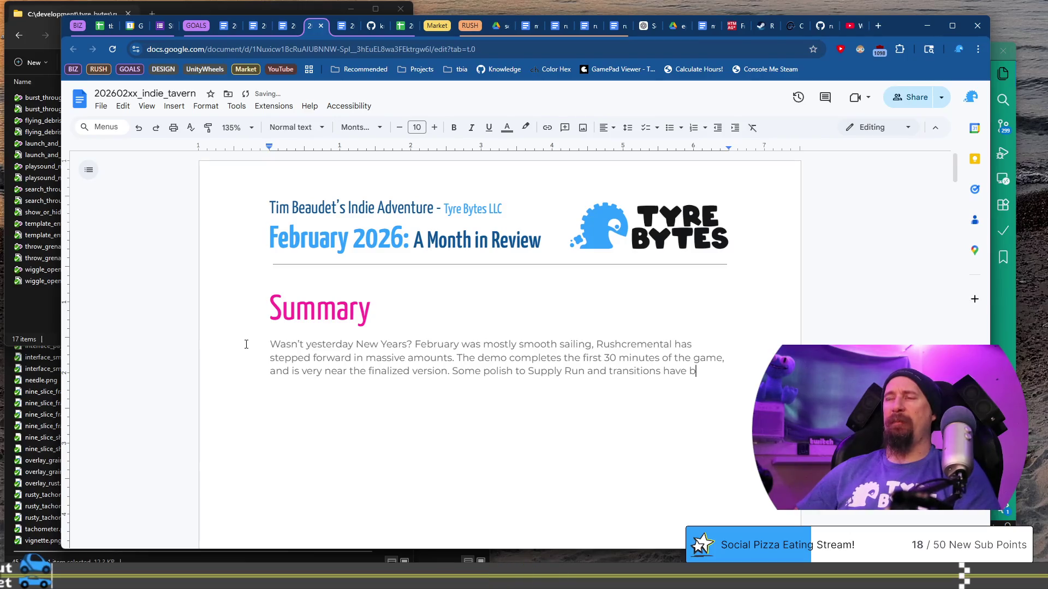
type("een added to the game and")
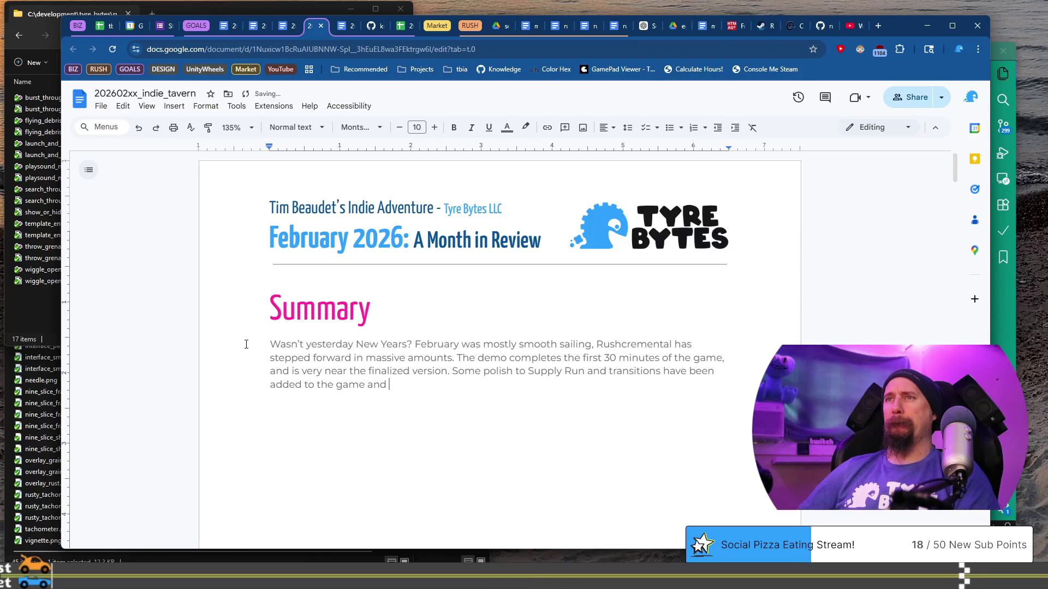
type("tells the player whether time is up or they collected all the scre")
key("BackSpace")
- End with 'scrap.' and join a Tool Tip polish sentence onto the Summary paragraph
type("ap.")
key("Return")
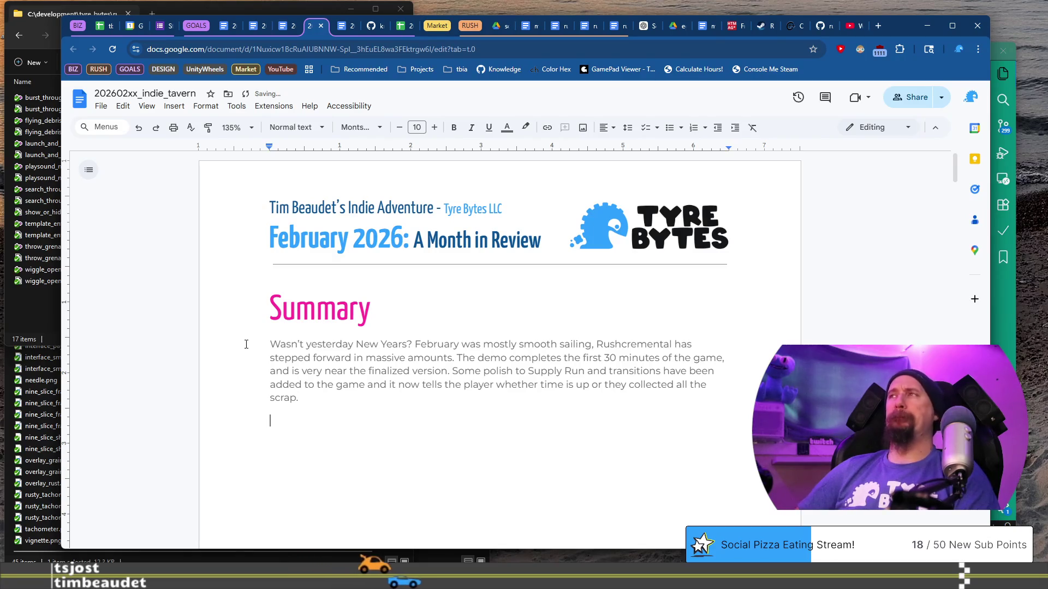
type("Tool Tip")
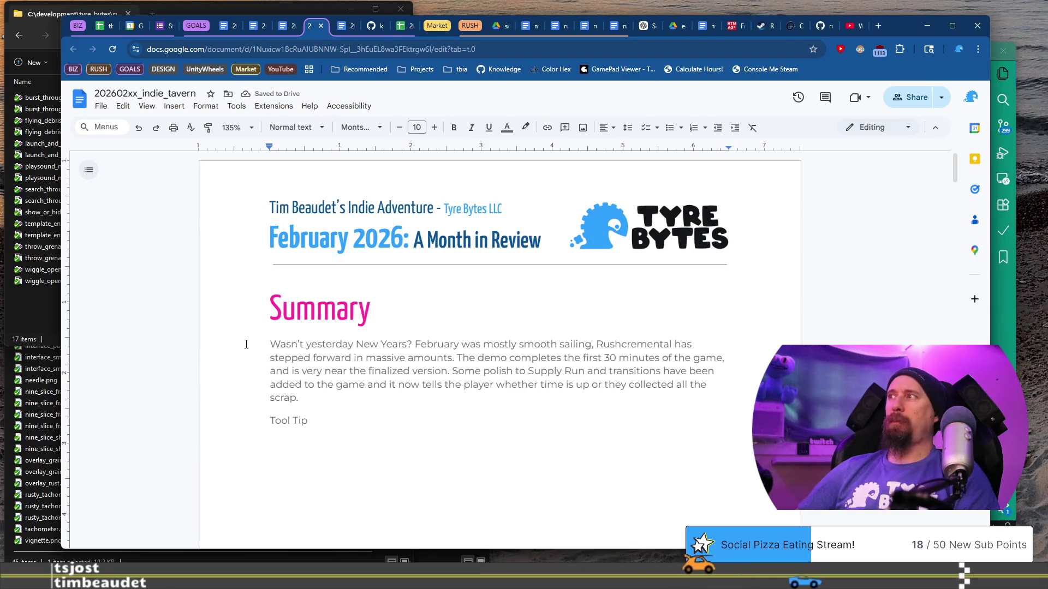
type(" polish was also added to")
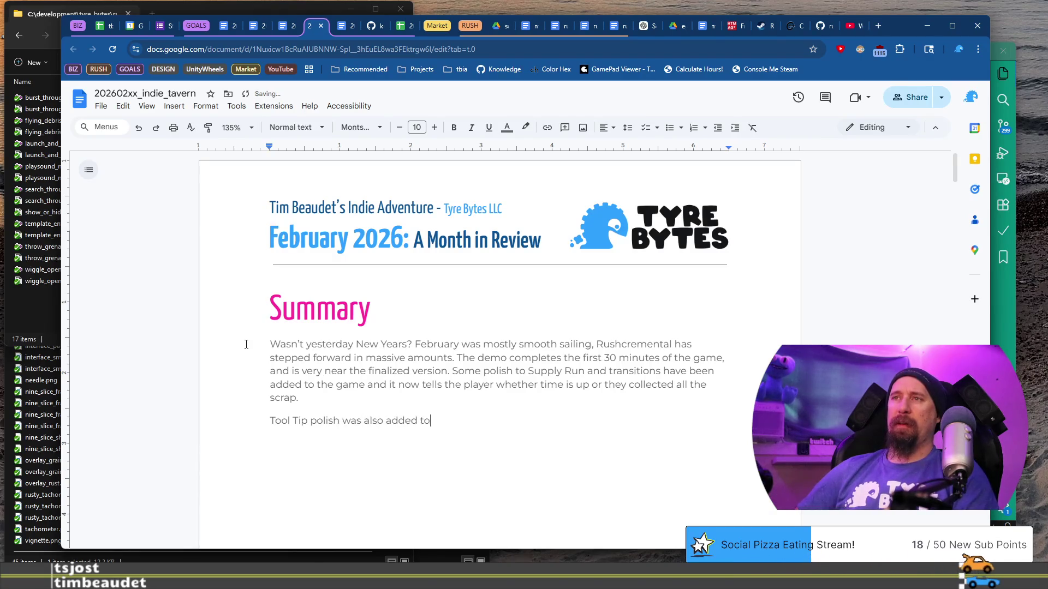
type(" ensure something neat happens")
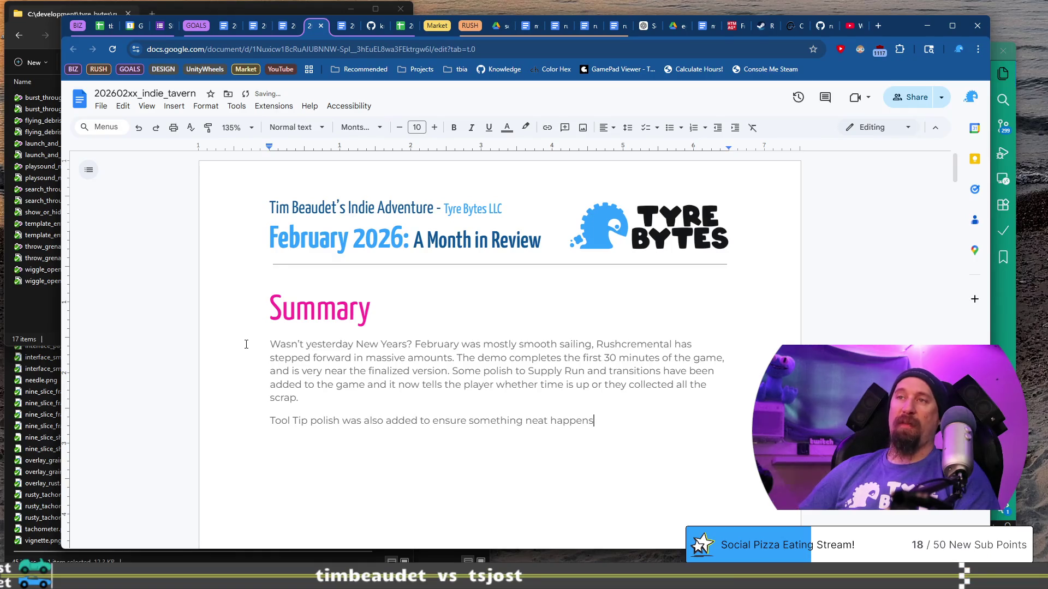
key("shift+Home")
key("Left")
key("BackSpace")
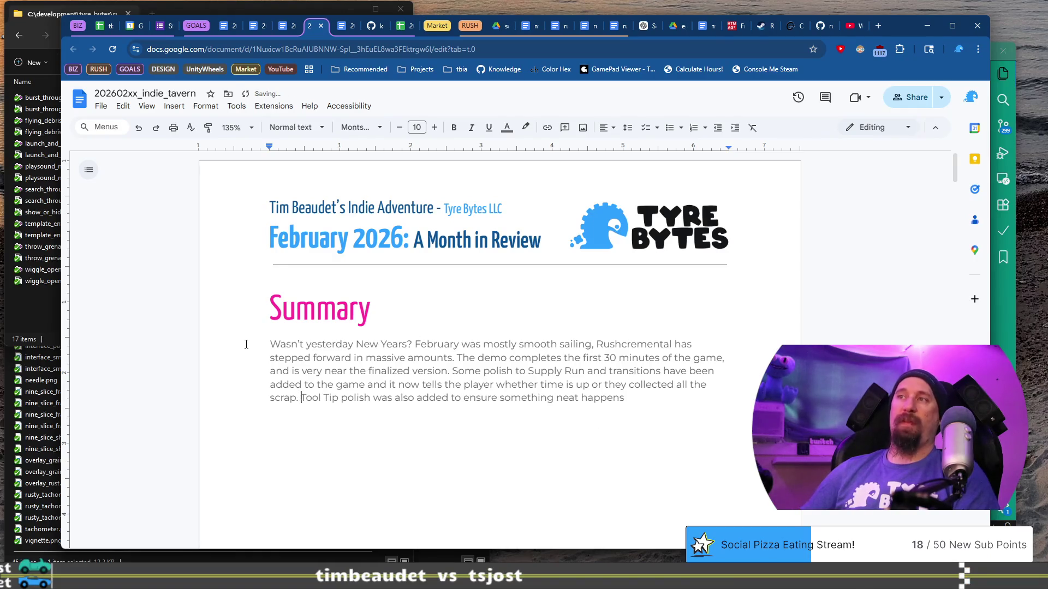
- Change 'polish' to 'juice', finish with 'when popping open...', and begin the 'Overall steps...' paragraph
key("shift+End")
key("Left")
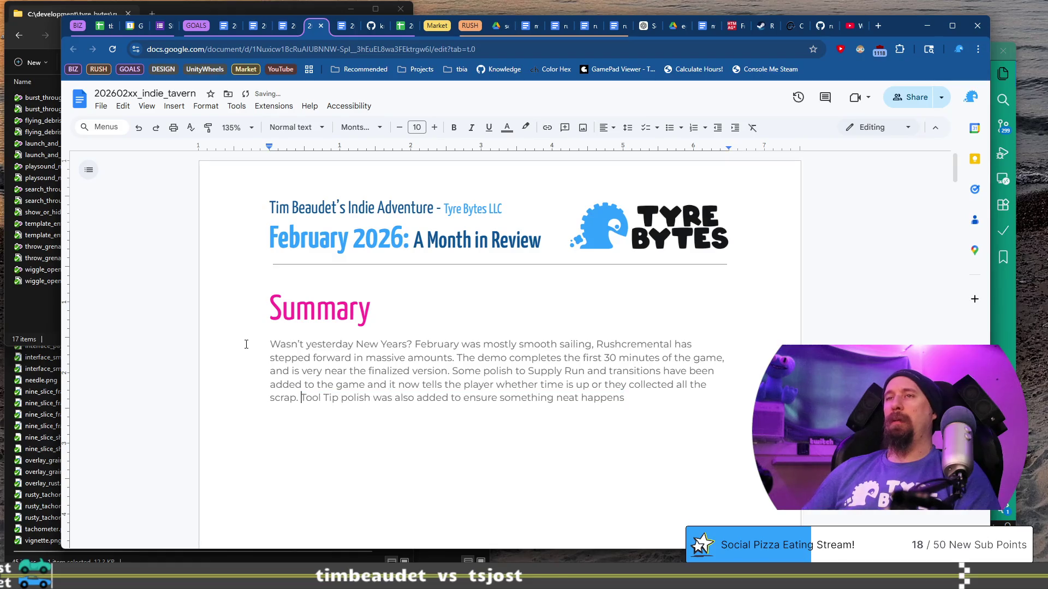
type("juice")
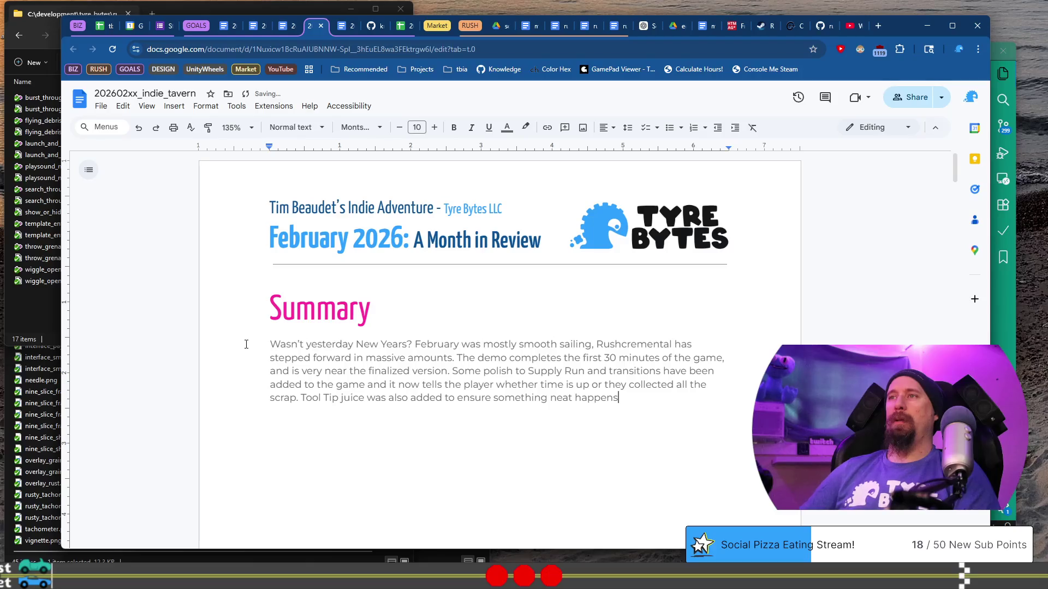
key("End")
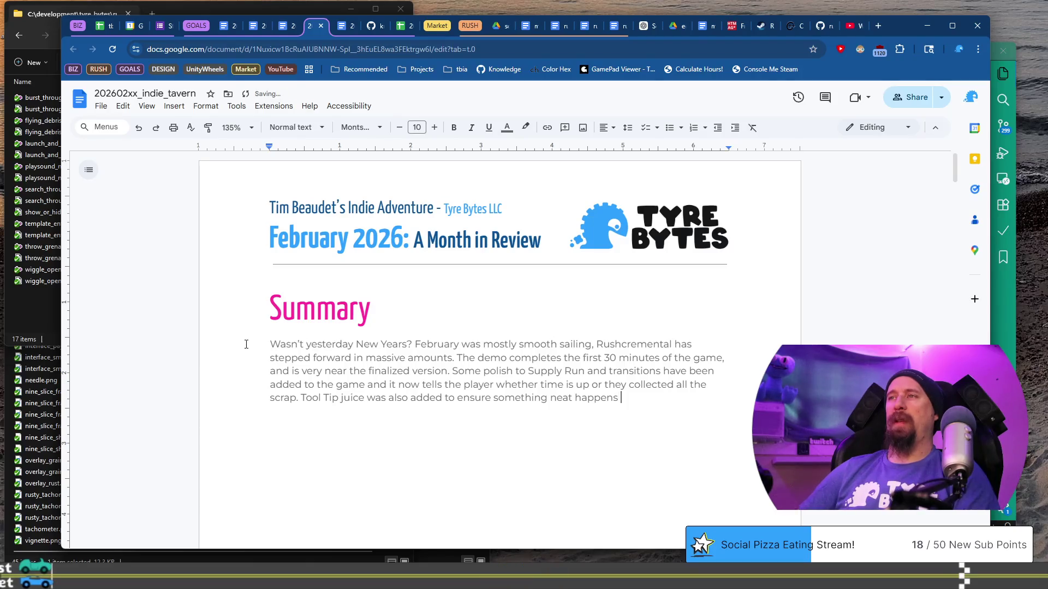
key("BackSpace")
type("popping open")
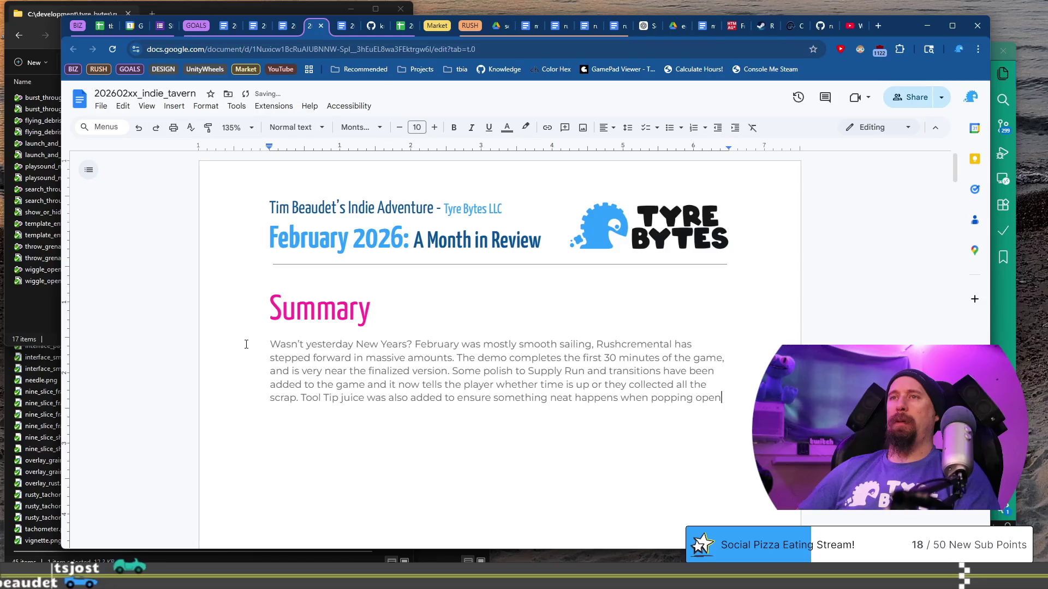
type("...")
key("Return")
type("Overall steps have been m")
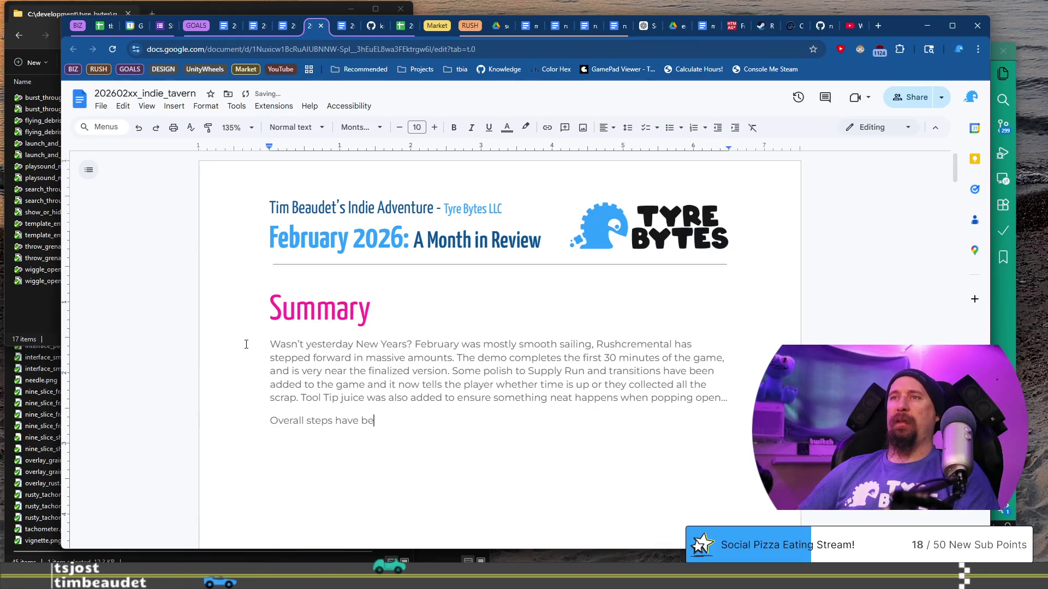
type("ov")
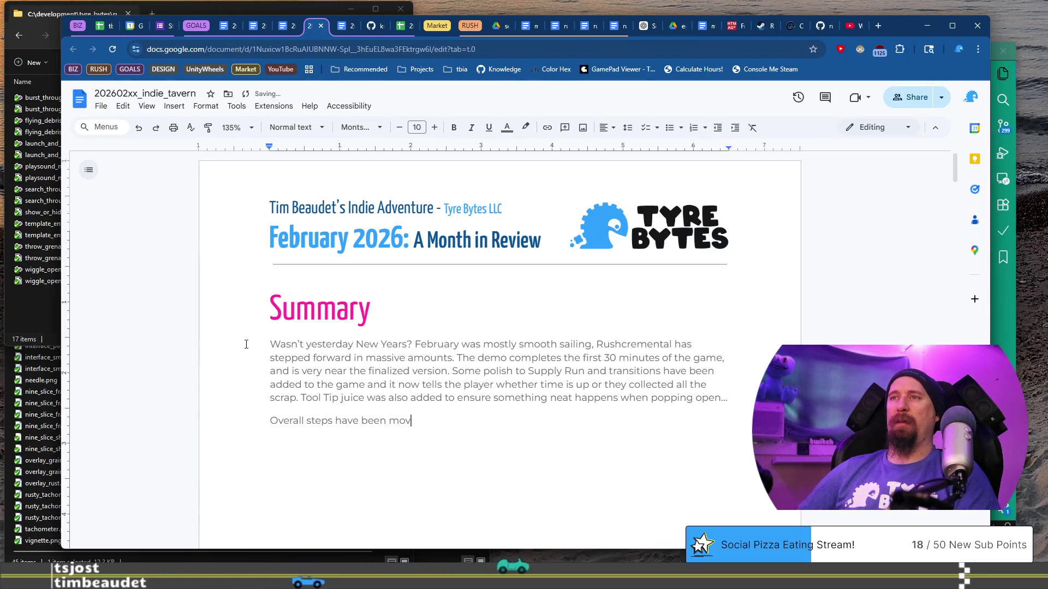
type("ing forward.")
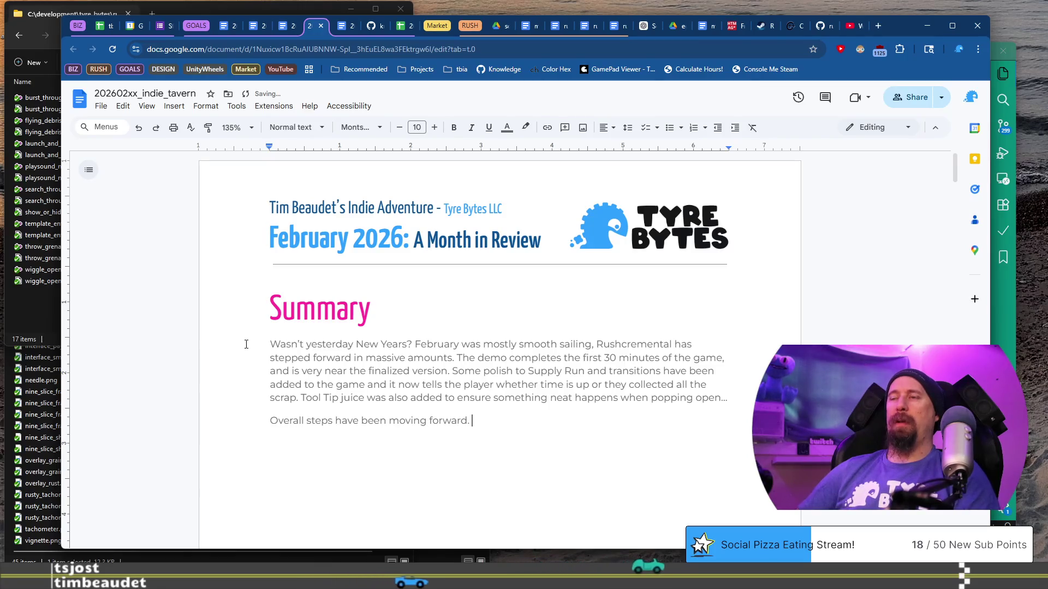
type(" Two weeks were spent")
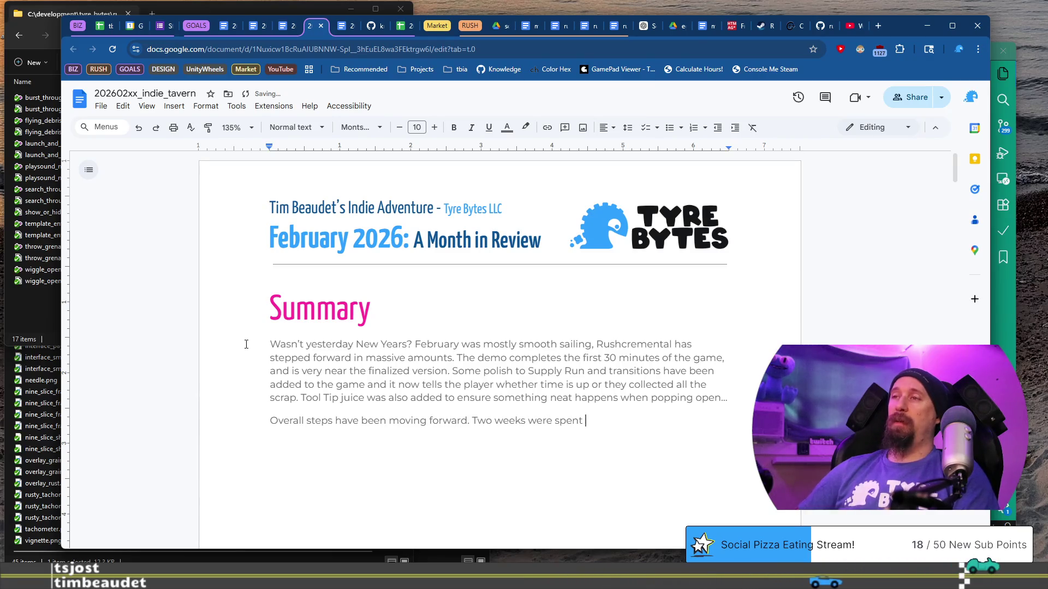
type(" trying to promote")
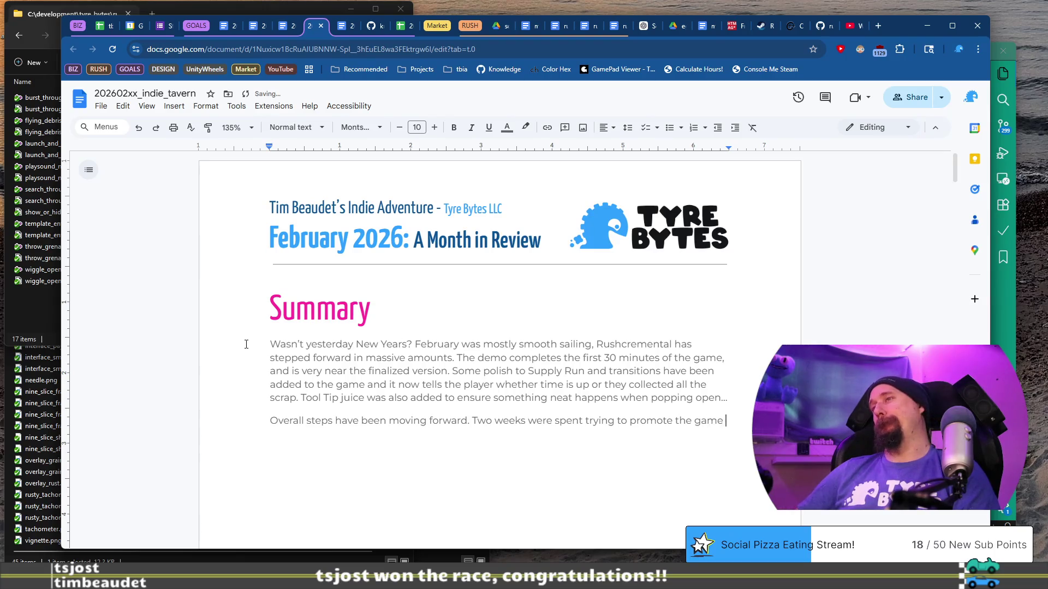
type(" the game")
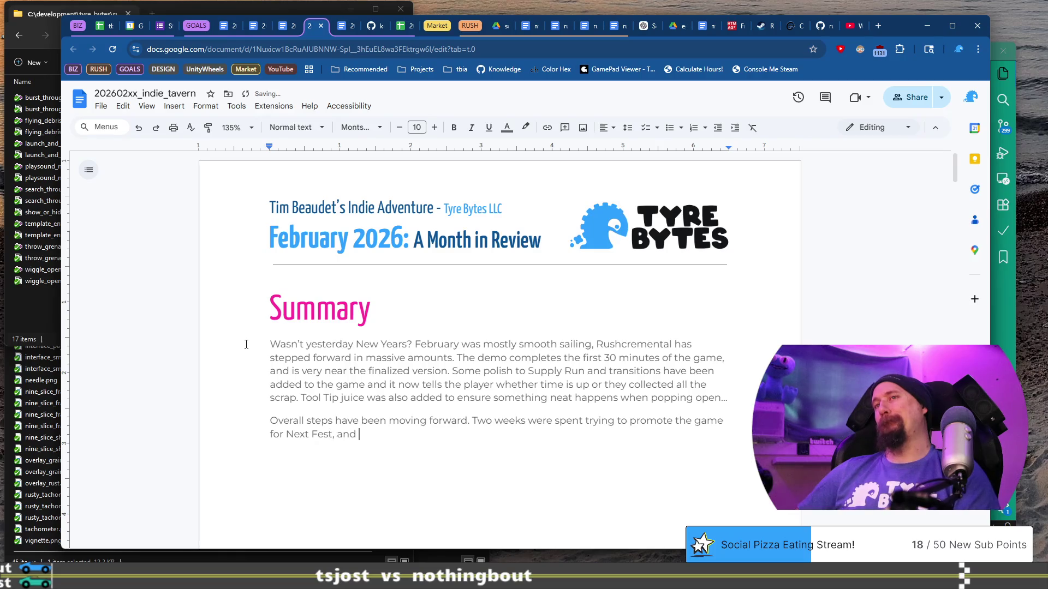
type(" for Next Fest, ens")
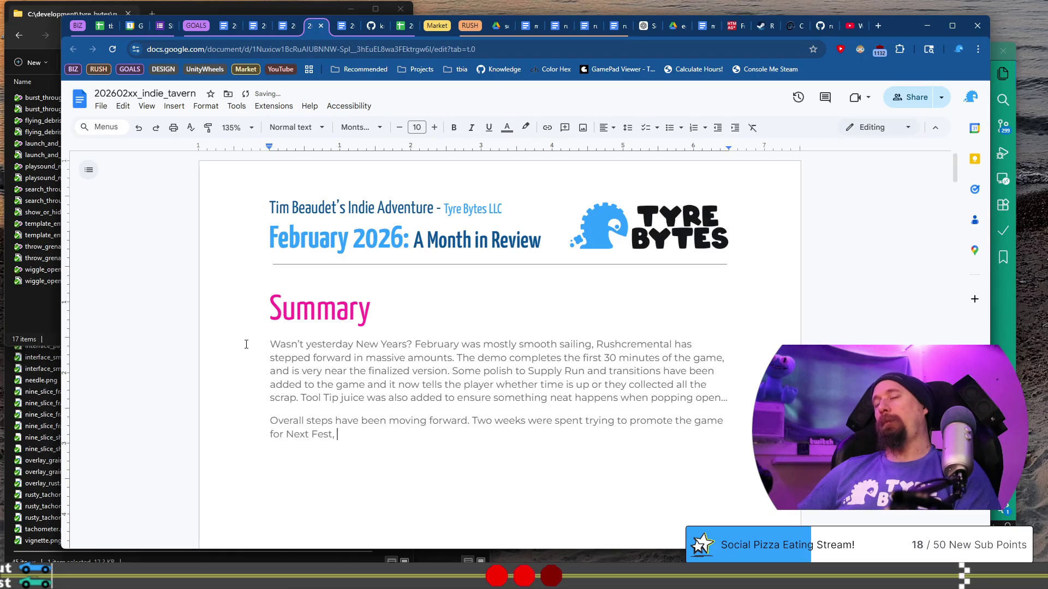
- Finish the Overall paragraph: influencers, email content, press, Tyre Bytes Mailing List, screenshots, trailers
key("BackSpace")
key("BackSpace")
key("BackSpace")
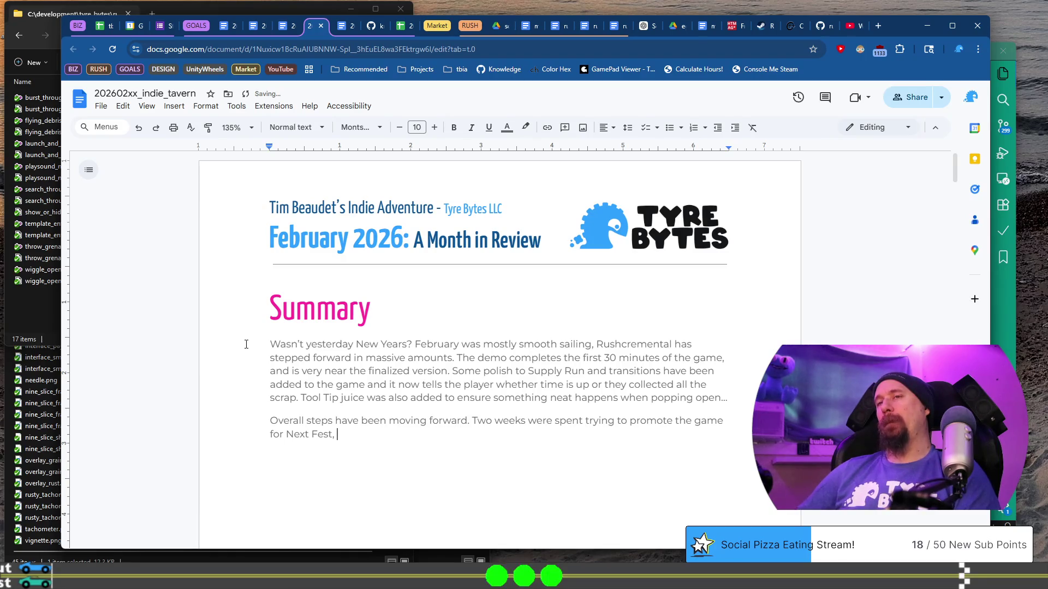
type("r")
key("BackSpace")
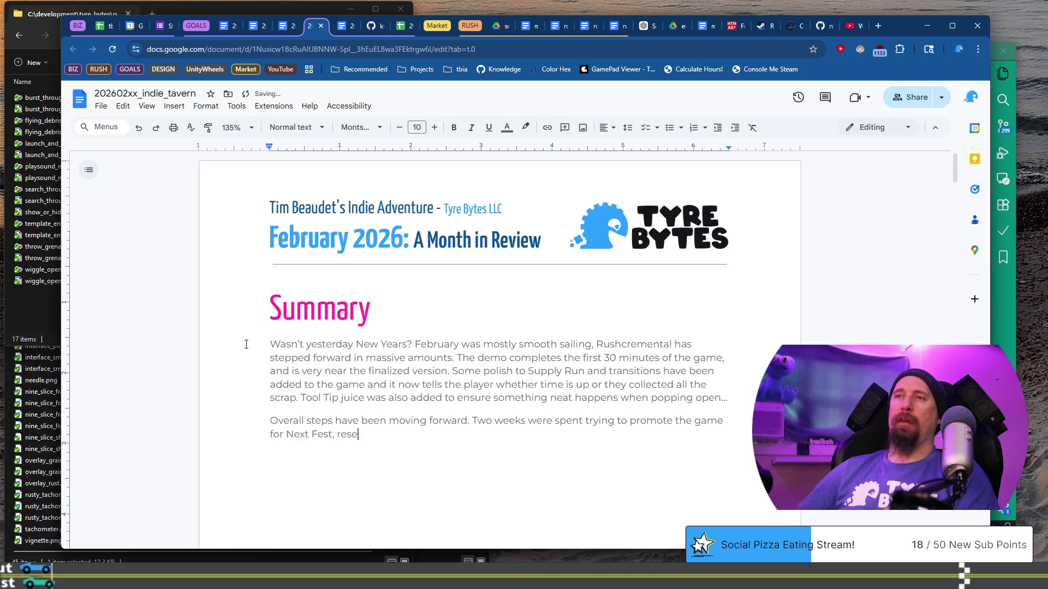
type("arching in")
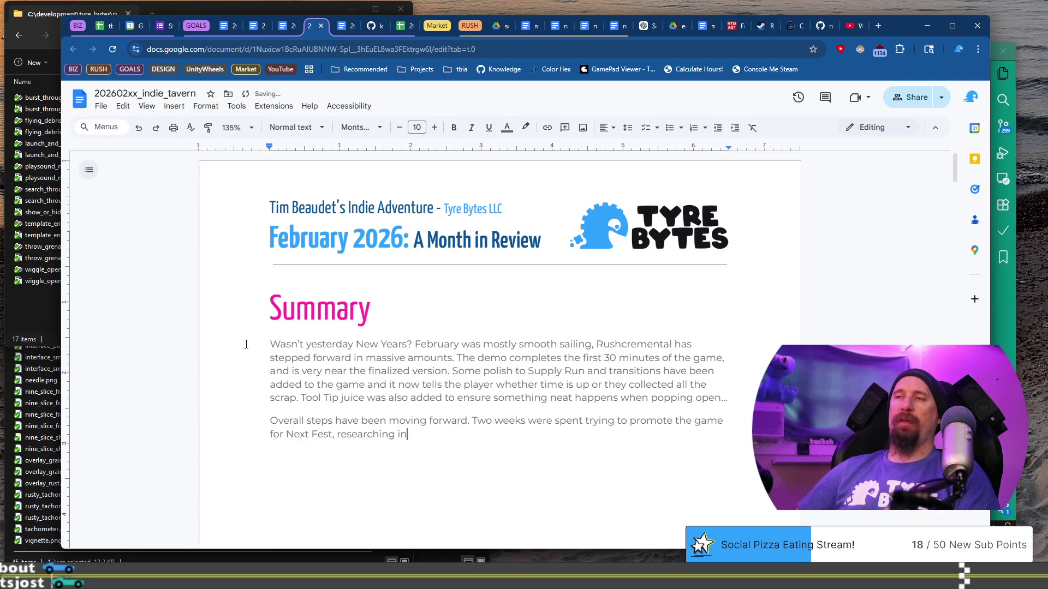
type("fluencer")
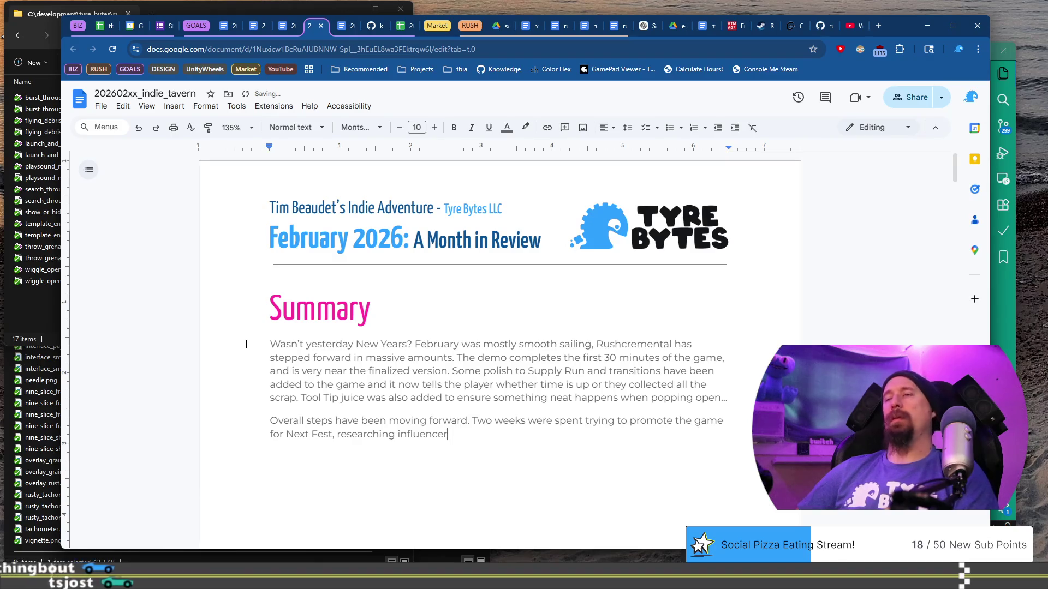
type("s to contact, ")
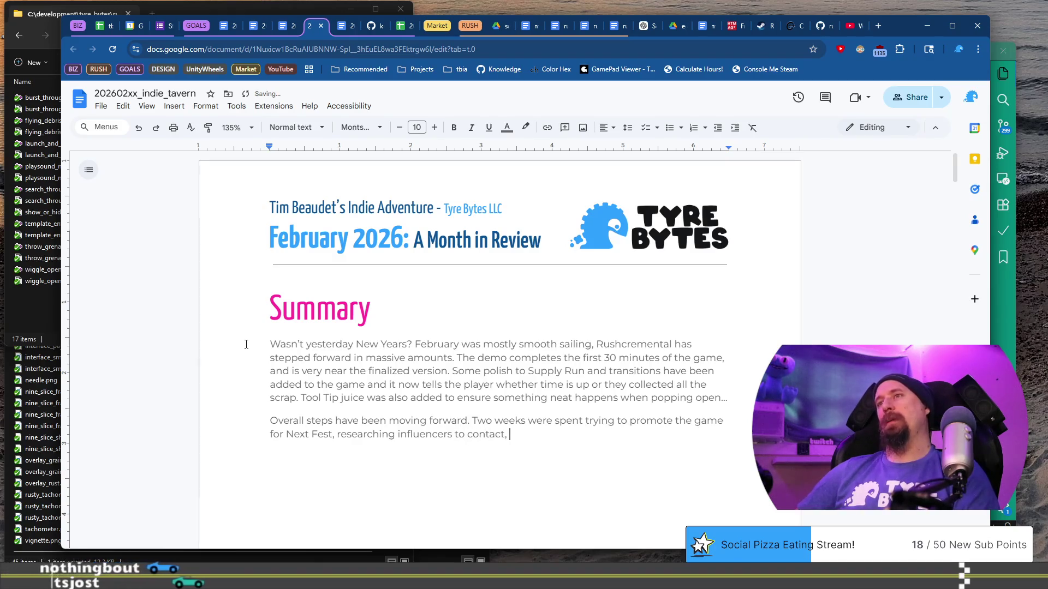
type("writing the contact")
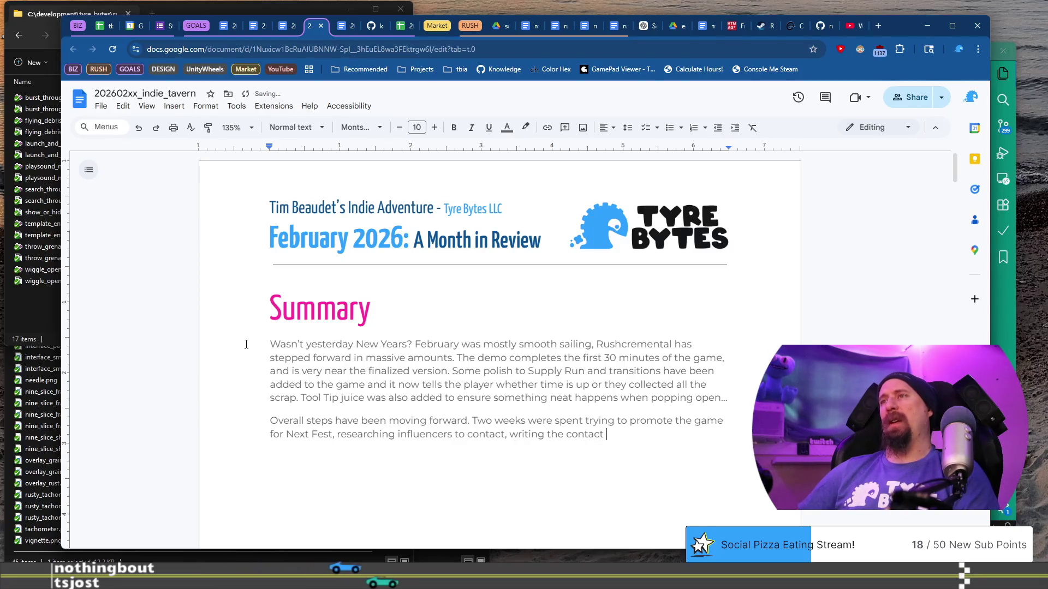
key("BackSpace")
key("BackSpace")
key("BackSpace")
type("email ")
type("content,")
type("chin")
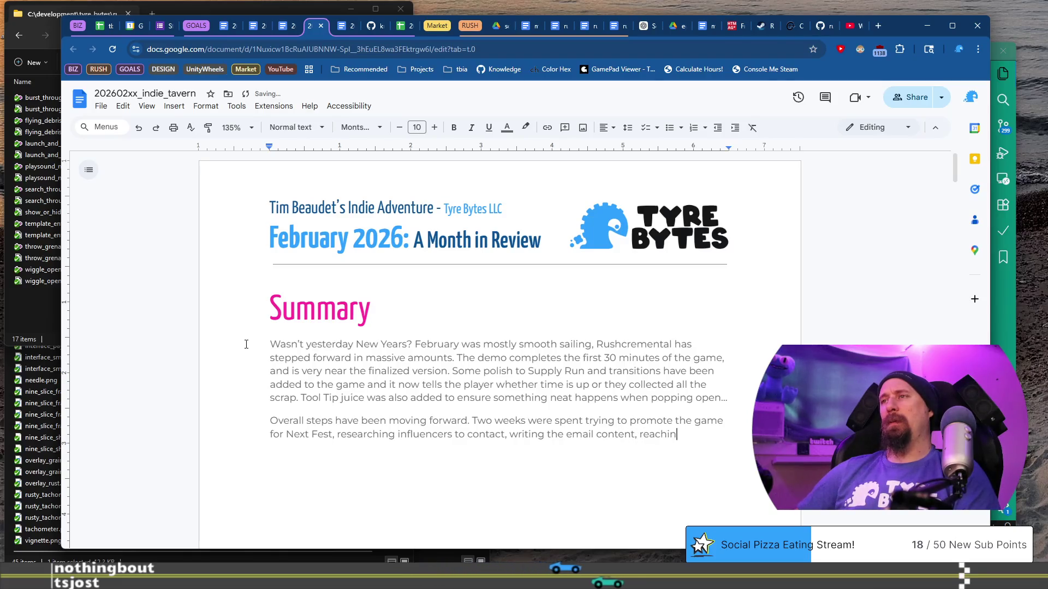
type("g out to press, ")
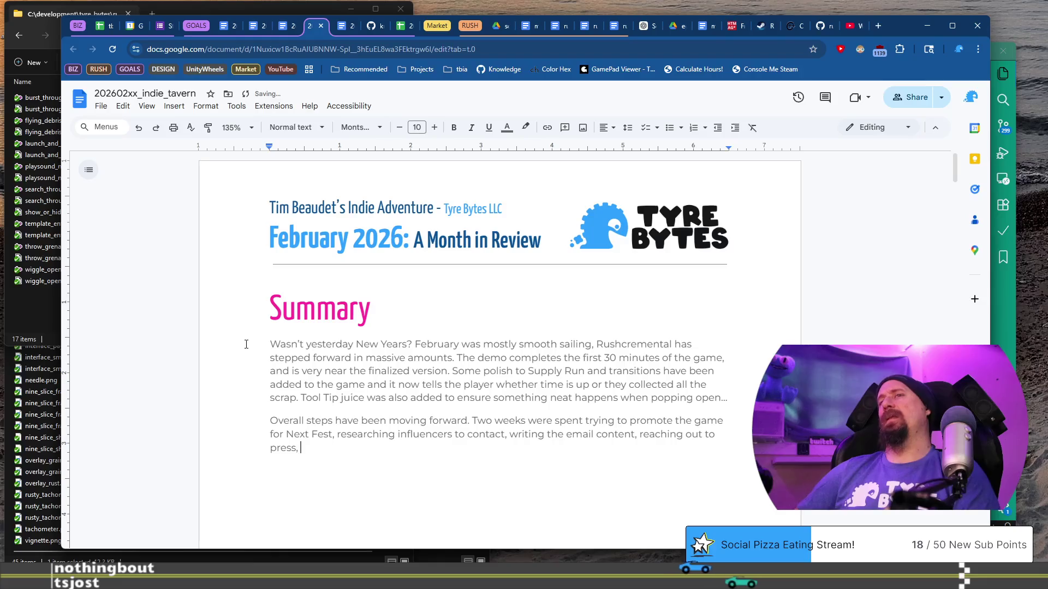
type("sending emails to T")
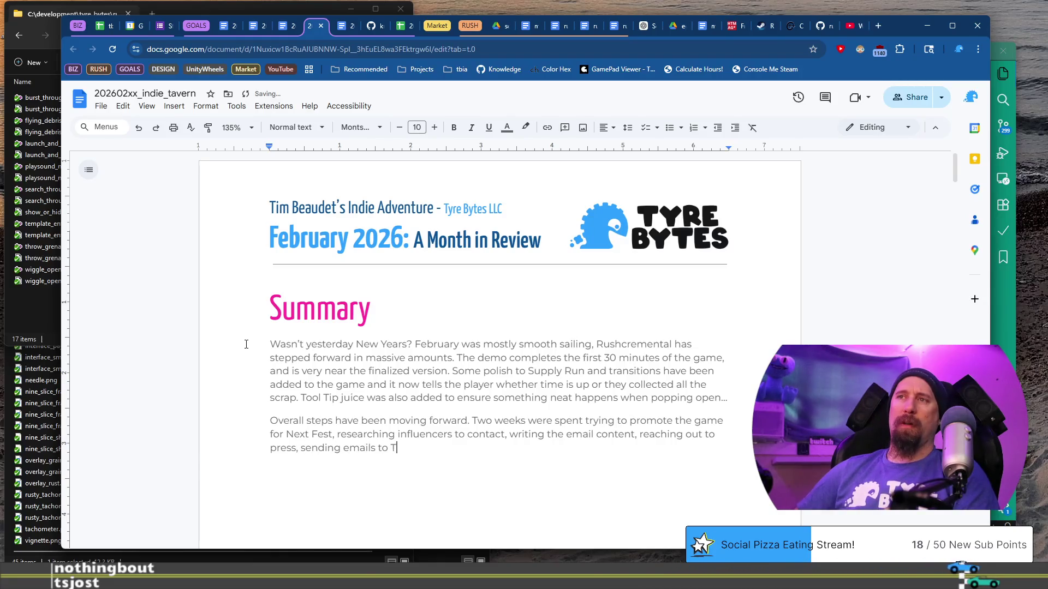
type("yre Bytes")
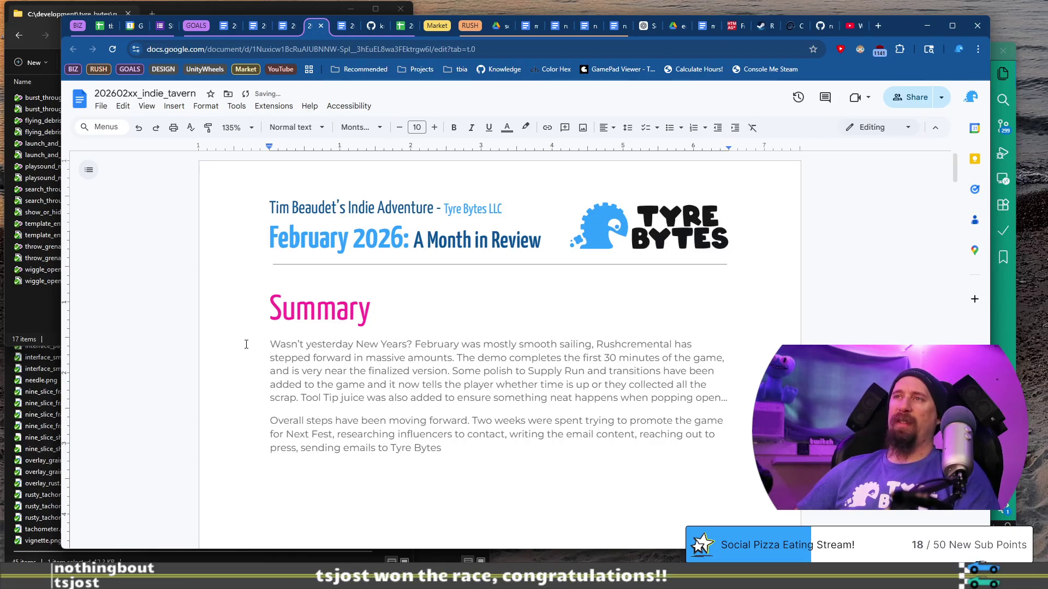
type(" Mailing List...")
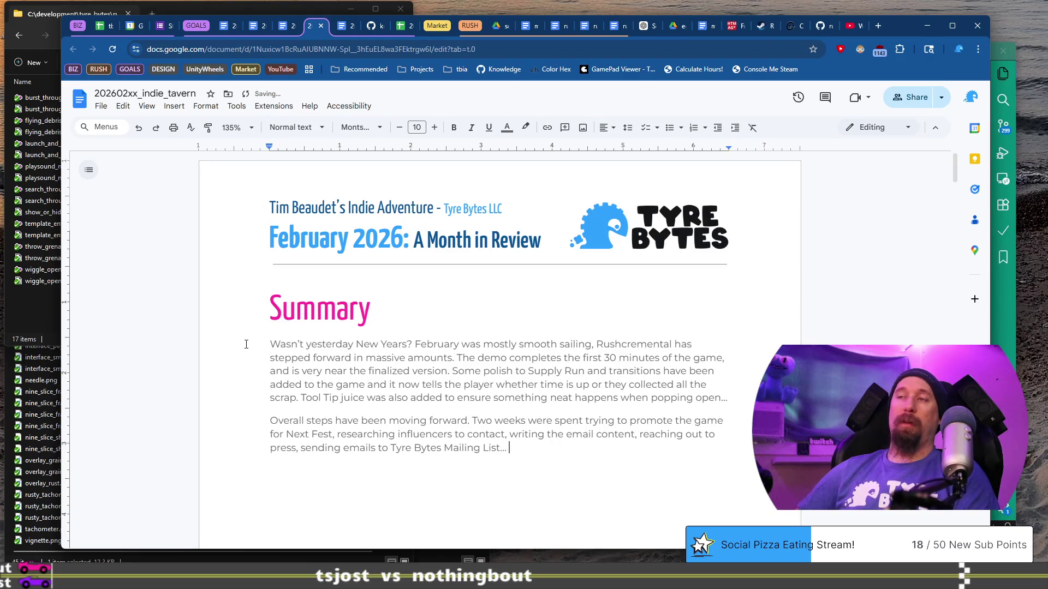
type(" updating screensh")
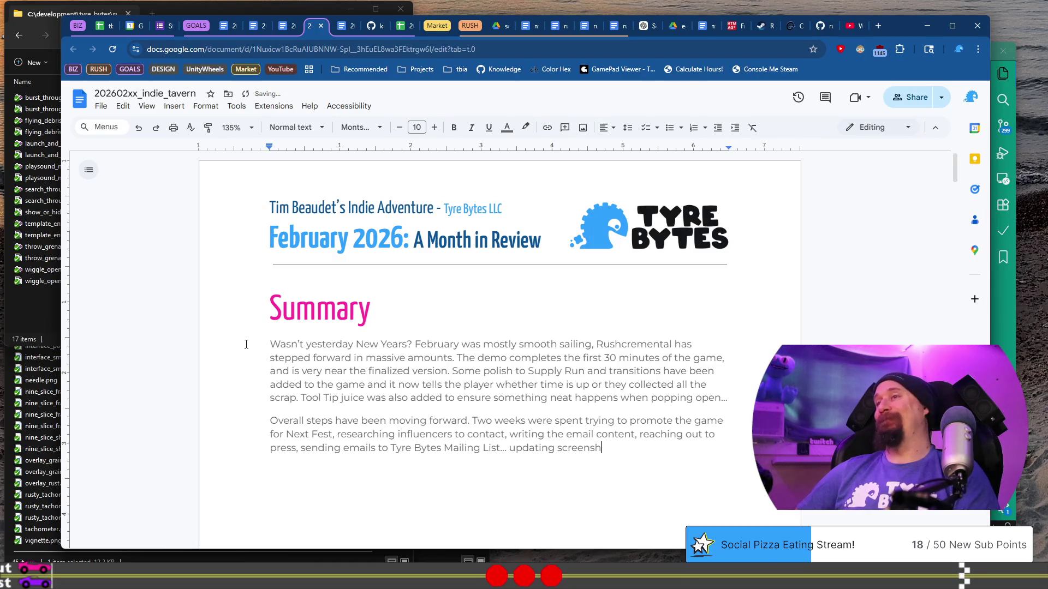
type("ots, trailers etc...")
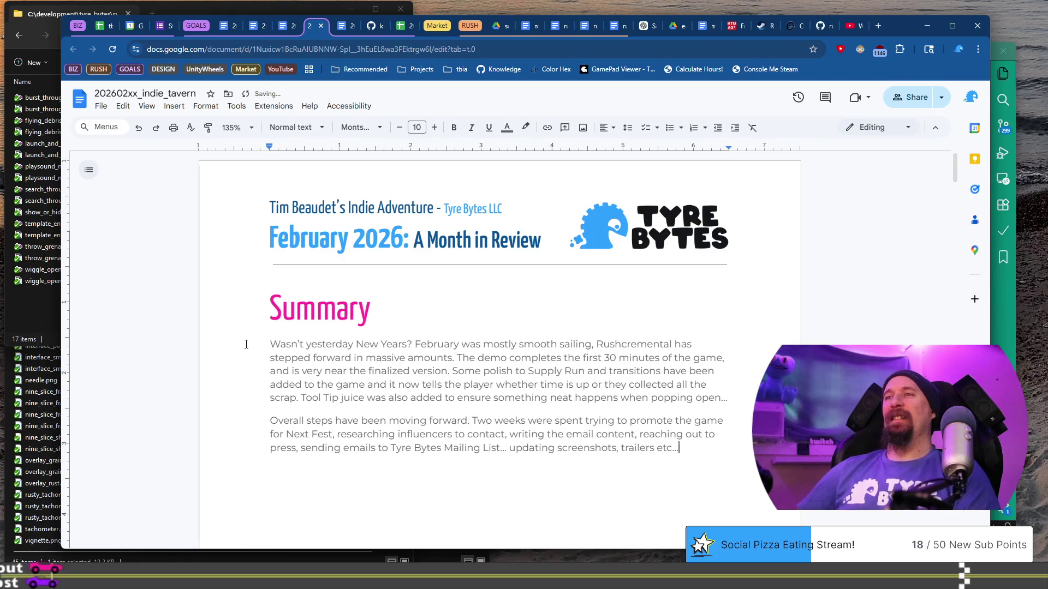
key("BackSpace")
key("BackSpace")
key("BackSpace")
type(".")
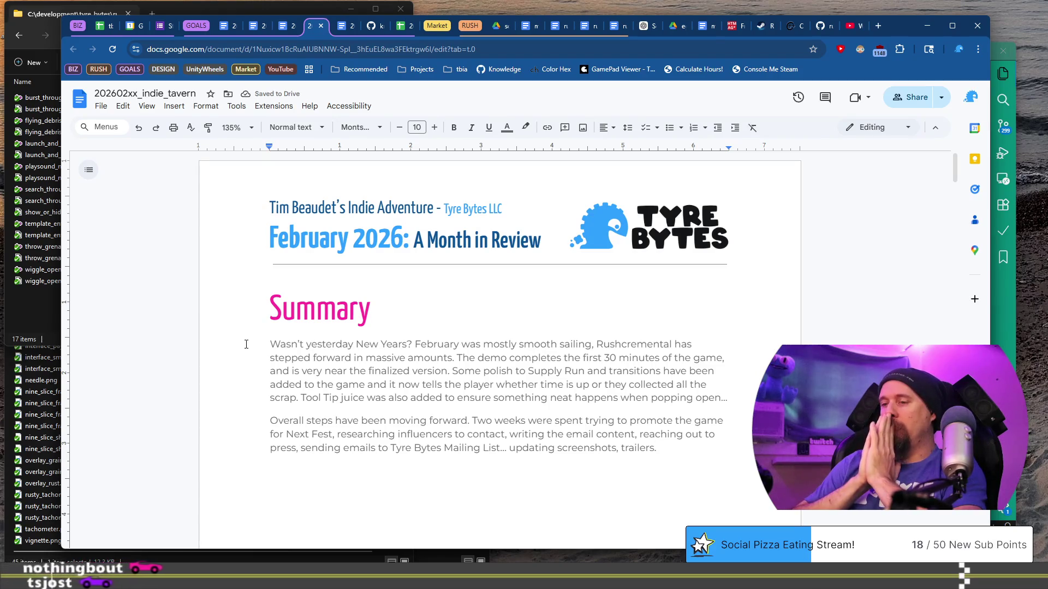
- Start a new paragraph with a trial sentence, then delete it, leaving the line empty
key("Return")
type("A ton of effort has been added")
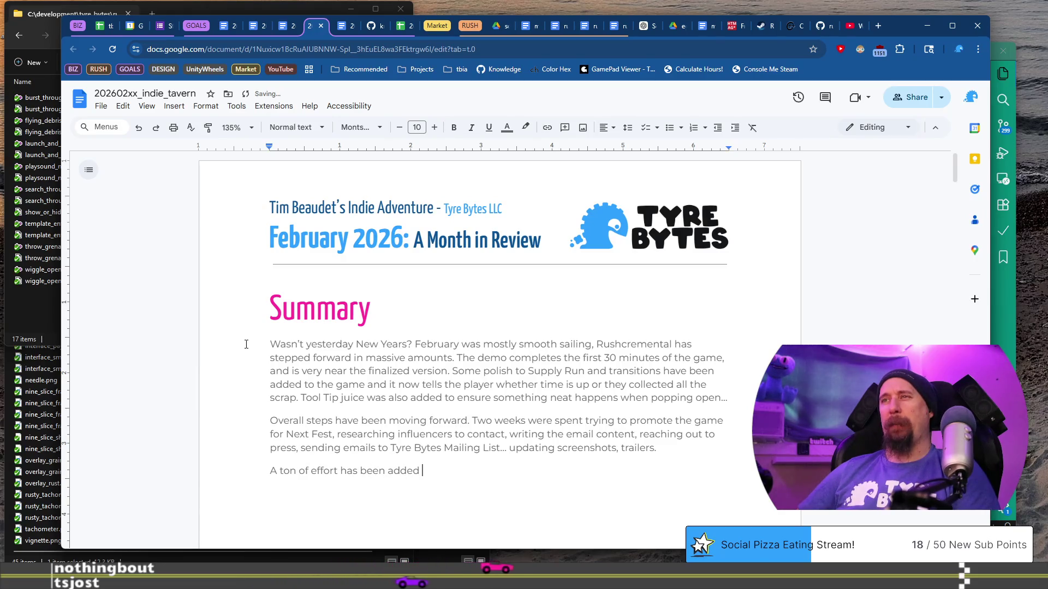
key("shift+Home")
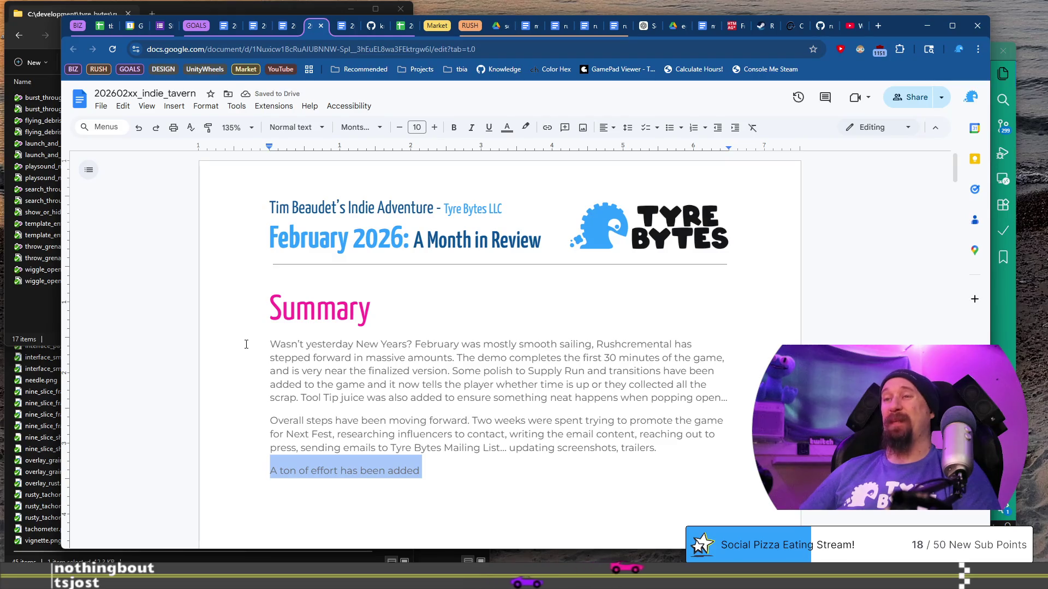
key("BackSpace")
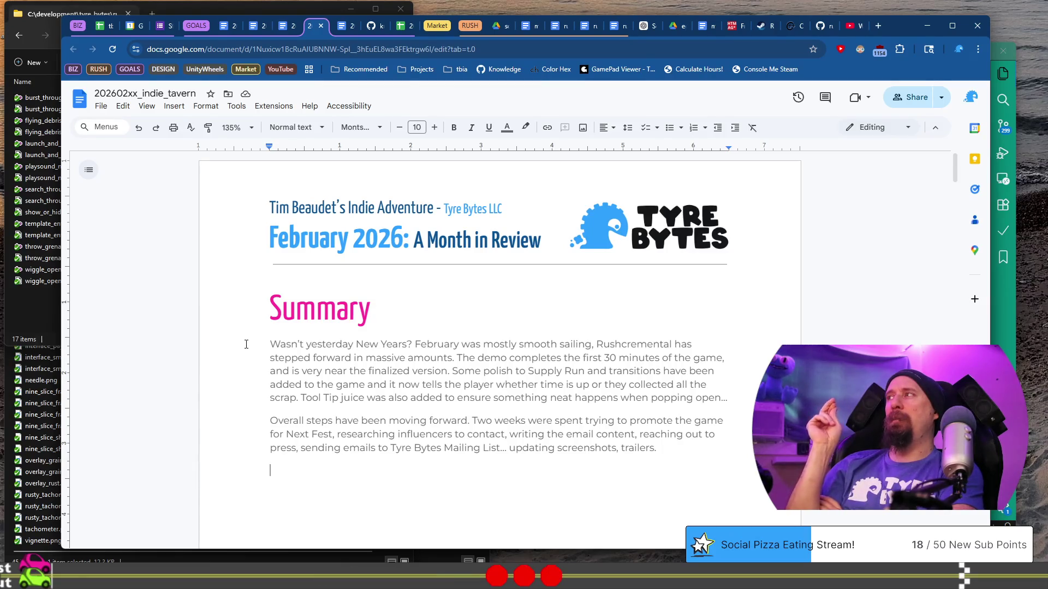
scroll(246, 345, "down", 20)
- Scroll through the Lessons Learned page, selecting and then deselecting the Static Registration of String Table Keys section
scroll(365, 360, "down", 15)
mouse_move(289, 307)
left_mouse_down()
mouse_move(327, 317)
mouse_move(405, 401)
left_mouse_up()
scroll(403, 403, "down", 3)
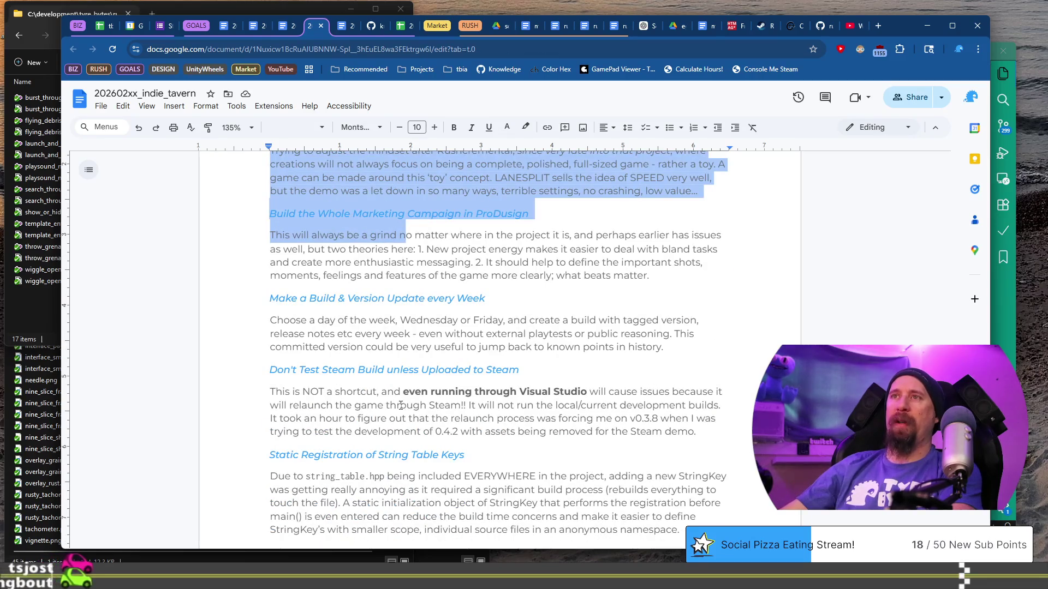
left_click(401, 405)
scroll(491, 408, "down", 2)
mouse_move(693, 429)
left_mouse_down()
mouse_move(338, 391)
mouse_move(243, 354)
left_mouse_up()
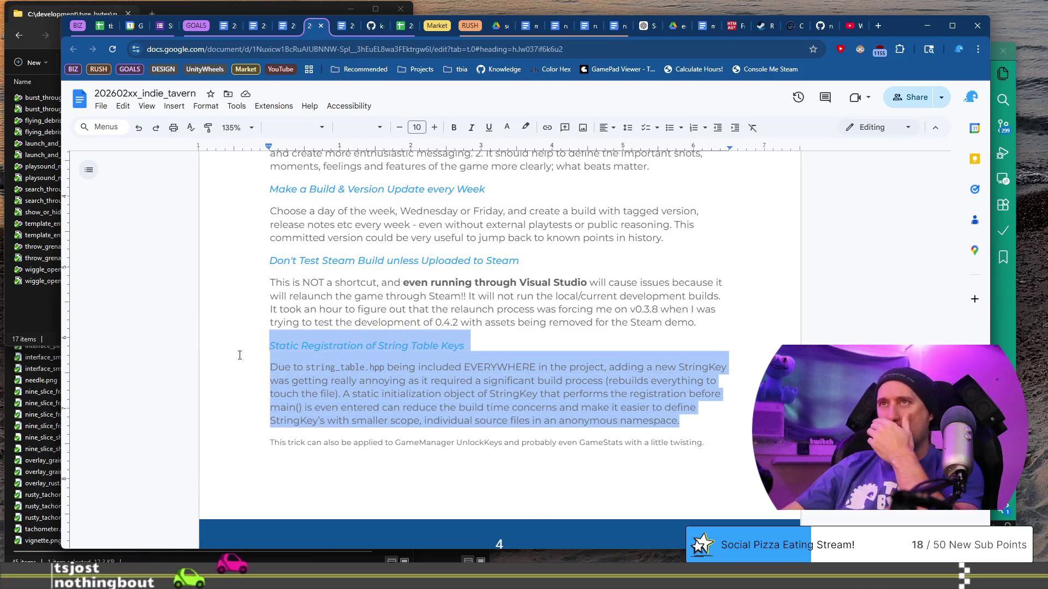
scroll(240, 355, "up", 3)
left_click(392, 183)
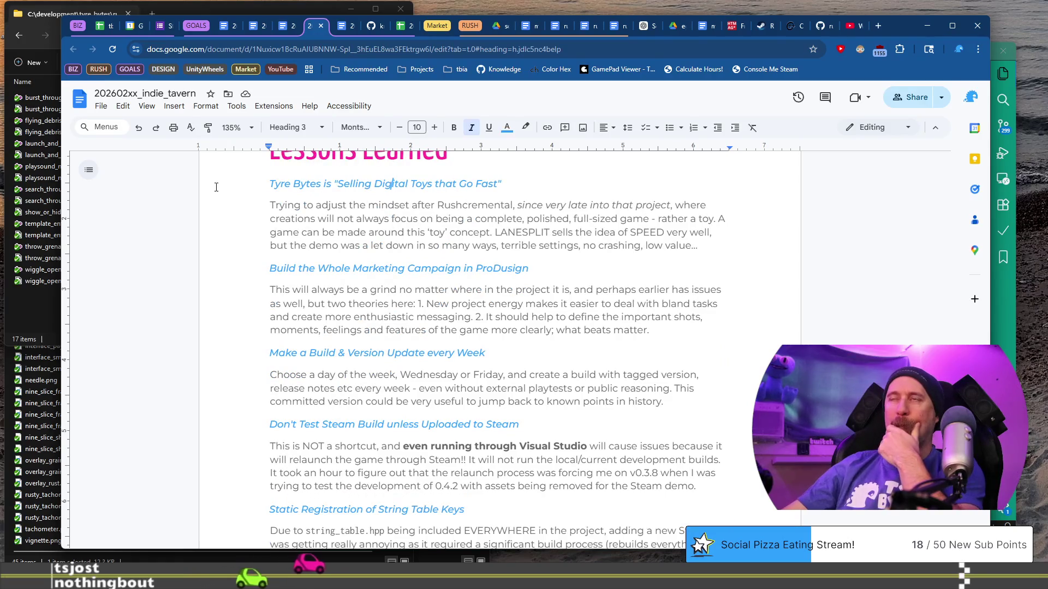
- Select the first lesson and the marketing campaign lesson with their paragraphs to review them, then deselect
mouse_move(216, 187)
left_mouse_down()
mouse_move(701, 246)
mouse_move(676, 292)
mouse_move(688, 332)
left_mouse_up()
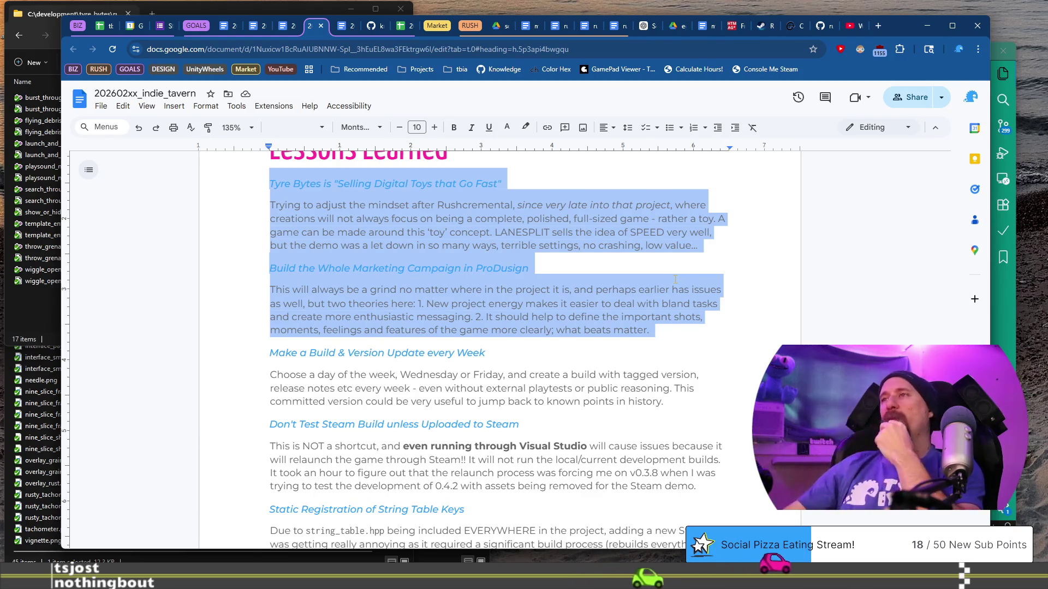
left_click_drag(671, 329, 269, 268)
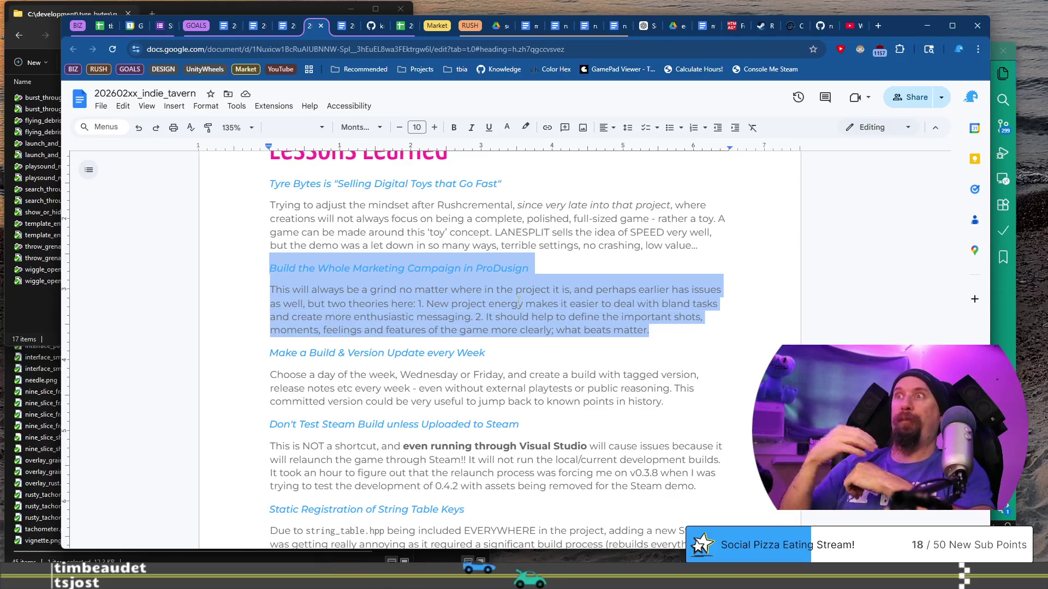
left_click(546, 207)
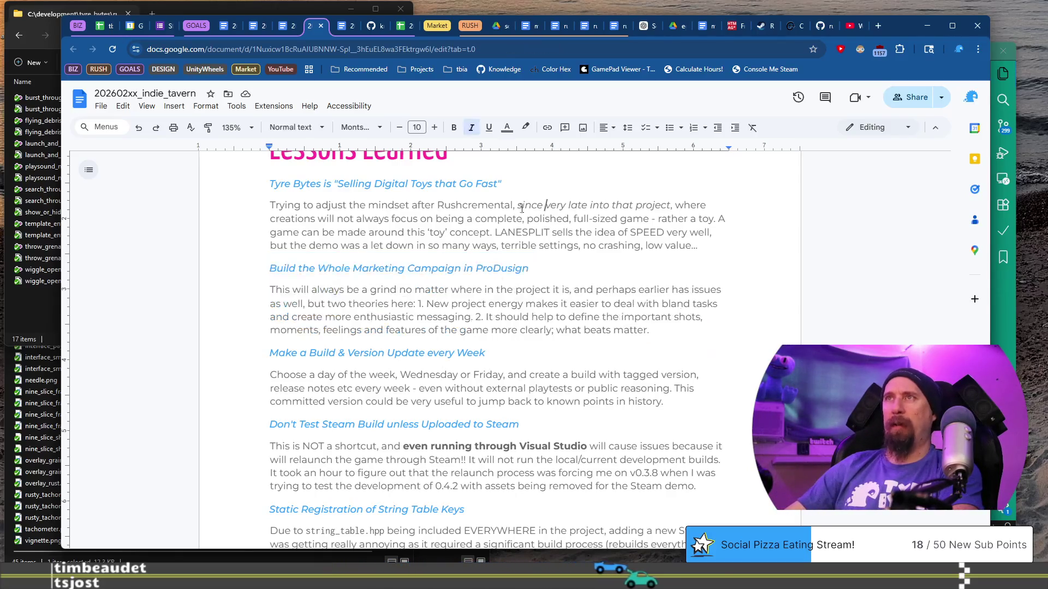
scroll(357, 273, "up", 1)
scroll(358, 273, "up", 1)
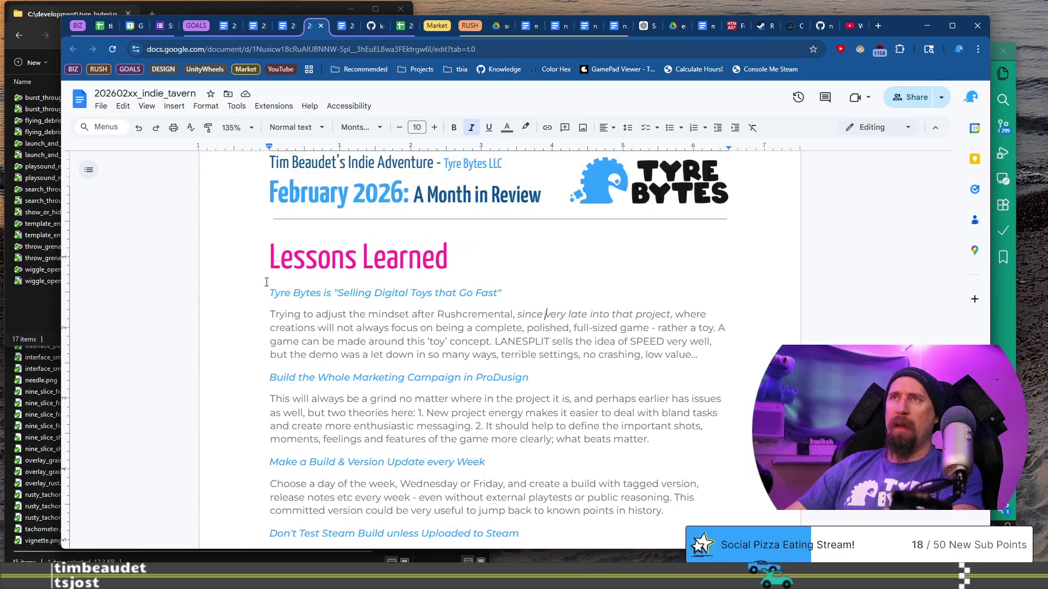
- Select the first lesson, then return to the Summary and place the caret below paragraph two
mouse_move(245, 294)
left_mouse_down()
mouse_move(507, 315)
mouse_move(619, 360)
mouse_move(725, 355)
left_mouse_up()
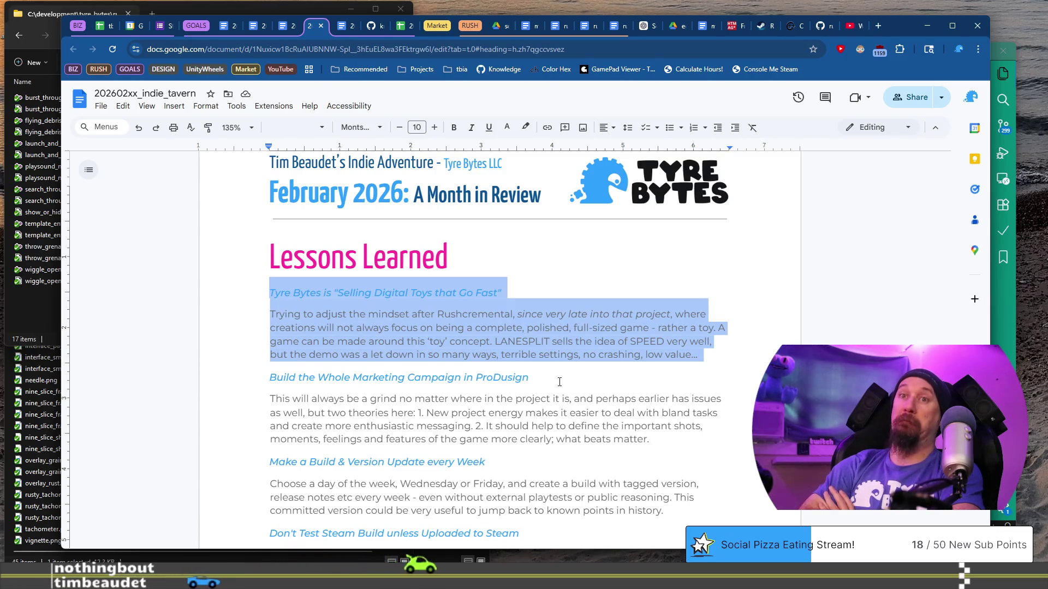
scroll(560, 382, "up", 14)
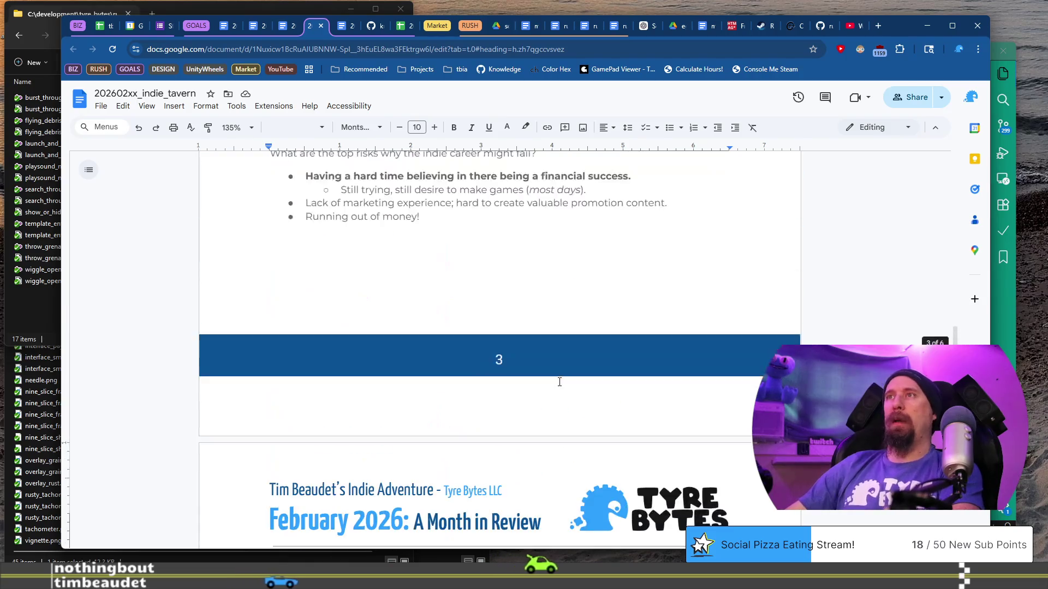
scroll(560, 382, "up", 20)
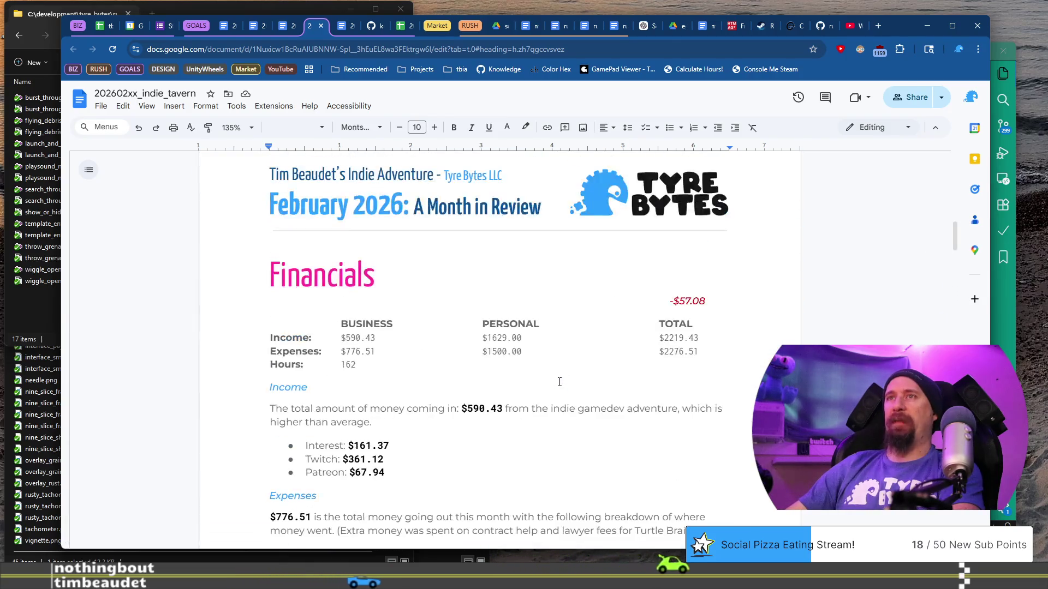
scroll(559, 382, "up", 5)
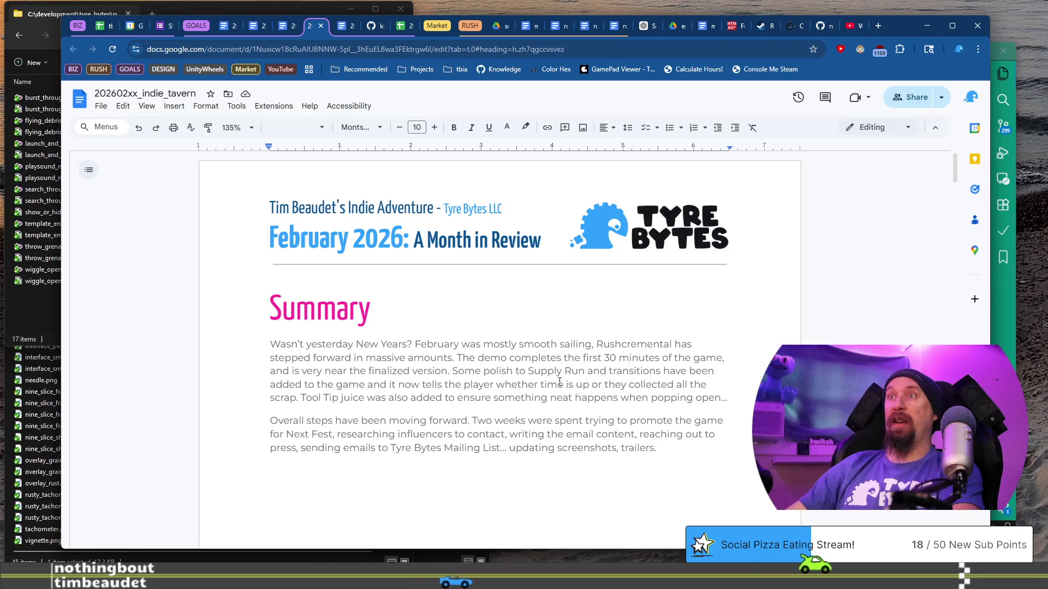
left_click(355, 469)
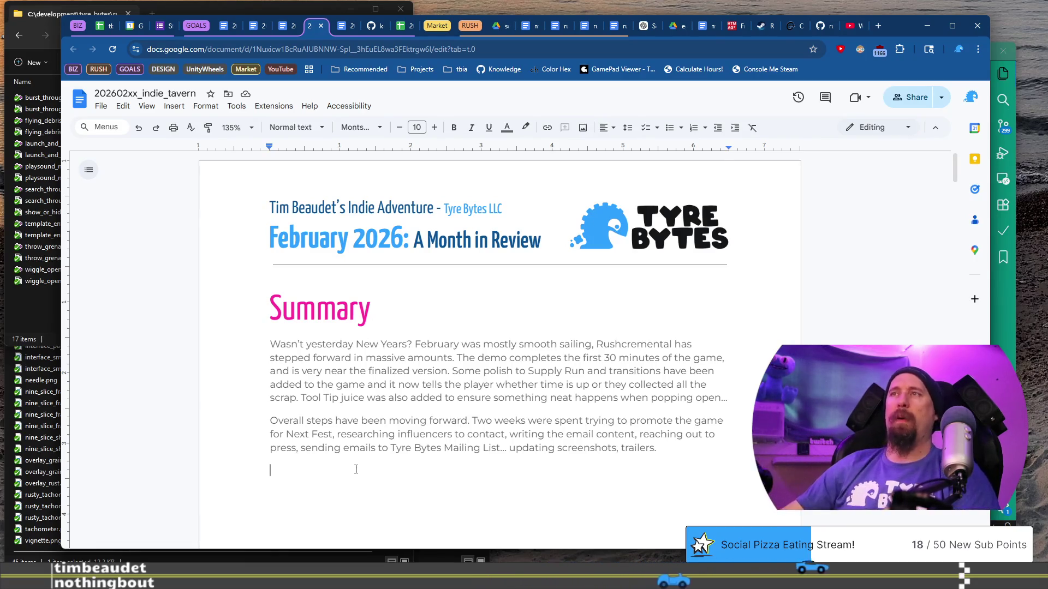
scroll(356, 469, "down", 1)
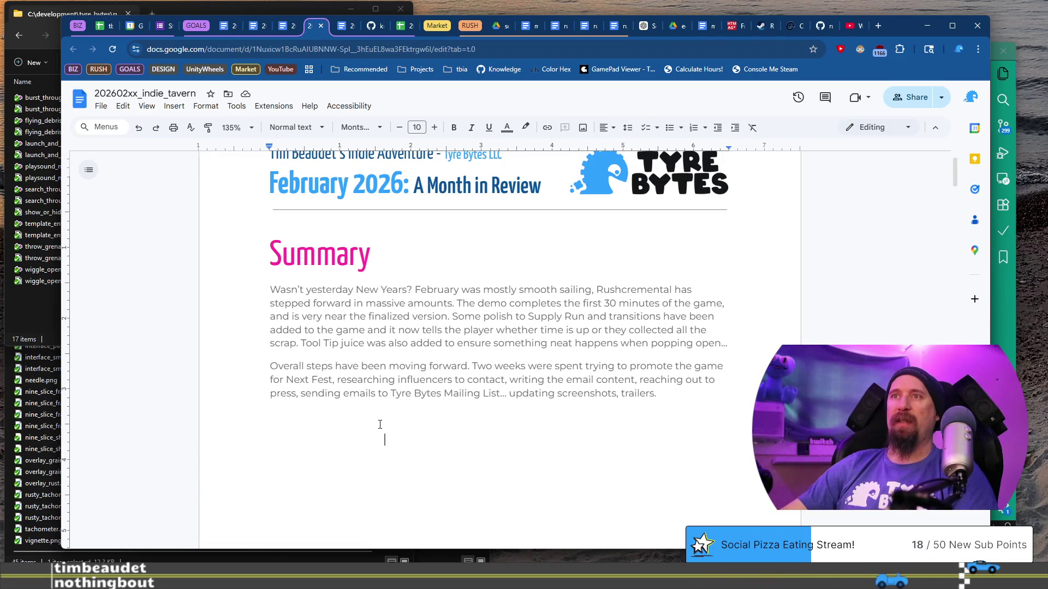
scroll(383, 409, "down", 2)
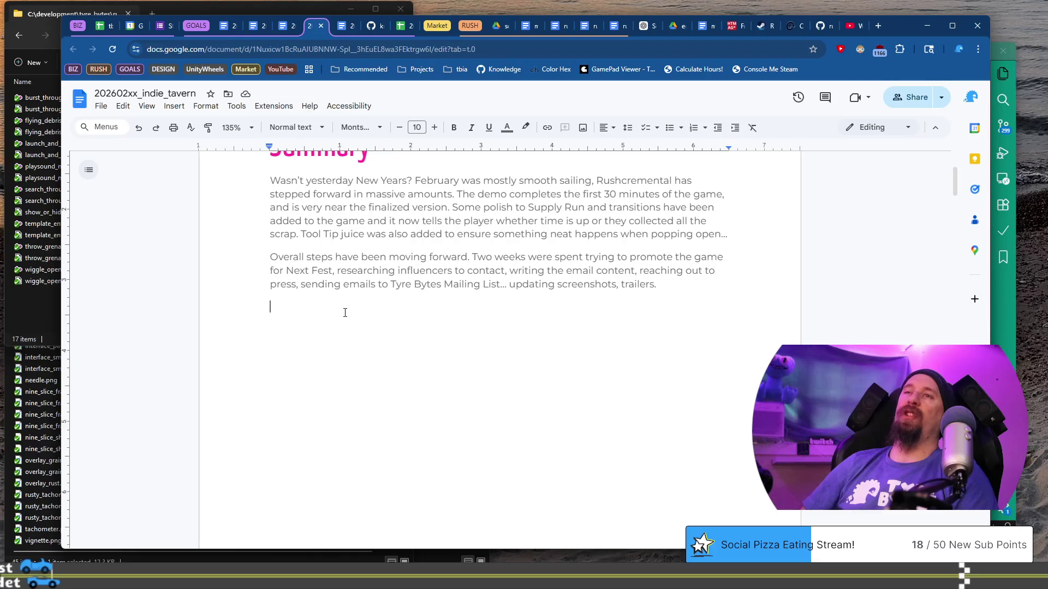
type("Next Fest has felt ")
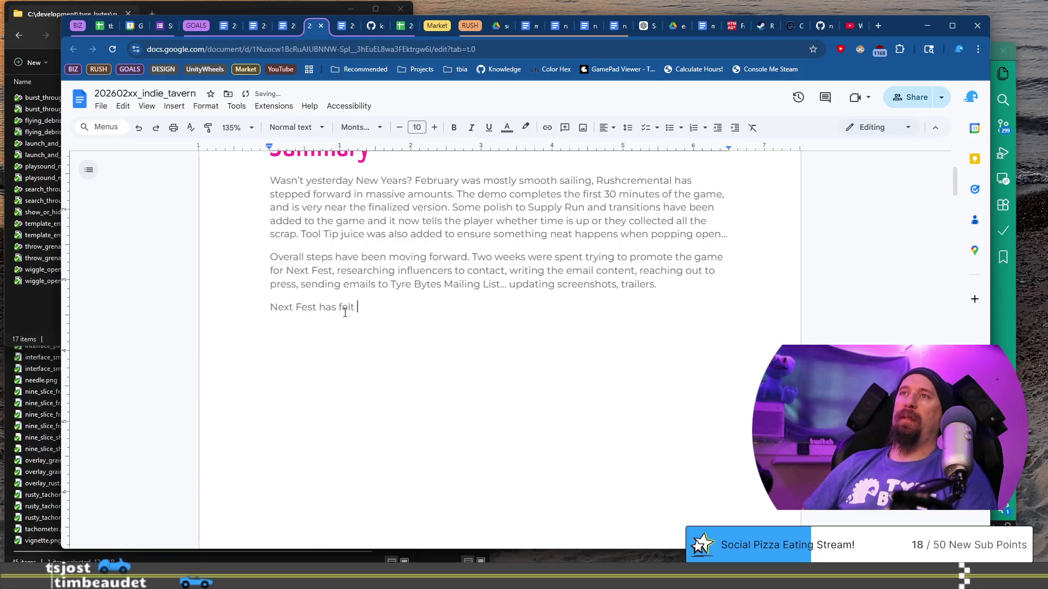
type("vastly")
type(" underwhel")
type("ming, and")
- End the Next Fest sentence and begin 'It looks like there will b…', making the next word bold
key("BackSpace")
key("BackSpace")
key("BackSpace")
type(". It looks like there won't")
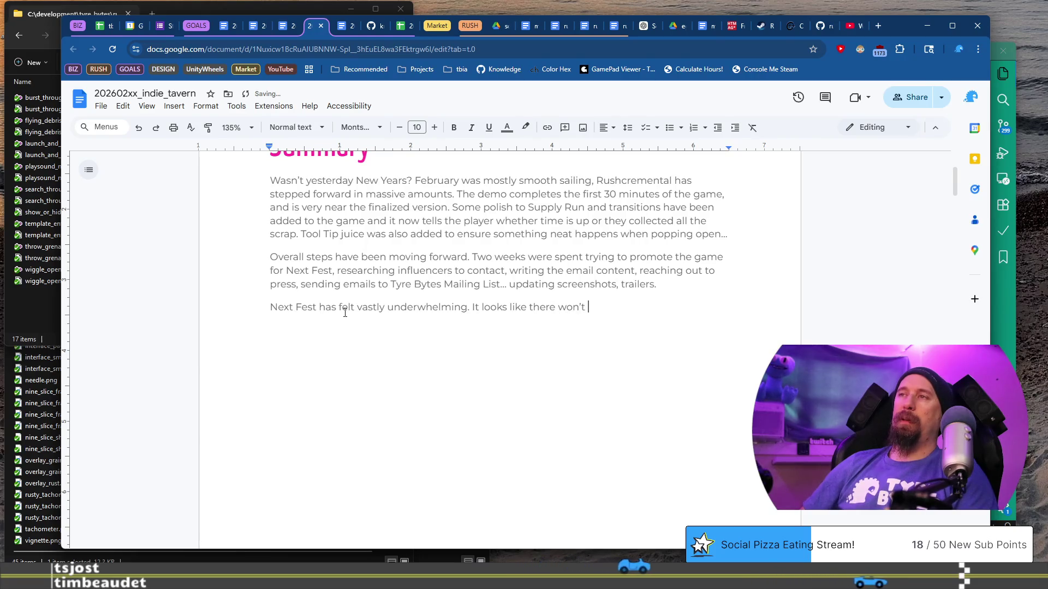
key("BackSpace")
key("BackSpace")
key("BackSpace")
type("will be")
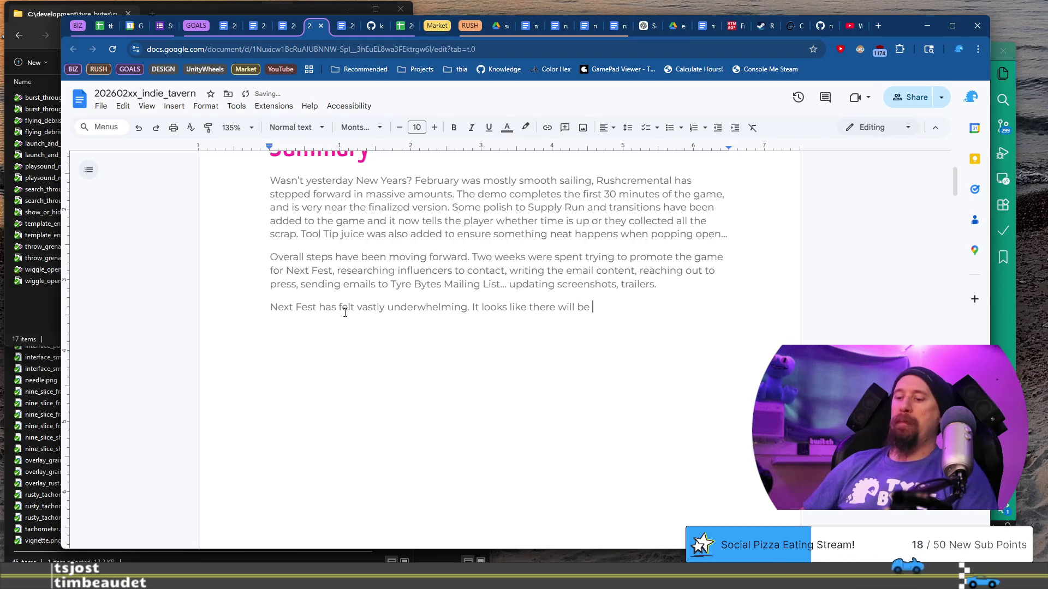
key("ctrl+b")
type("b")
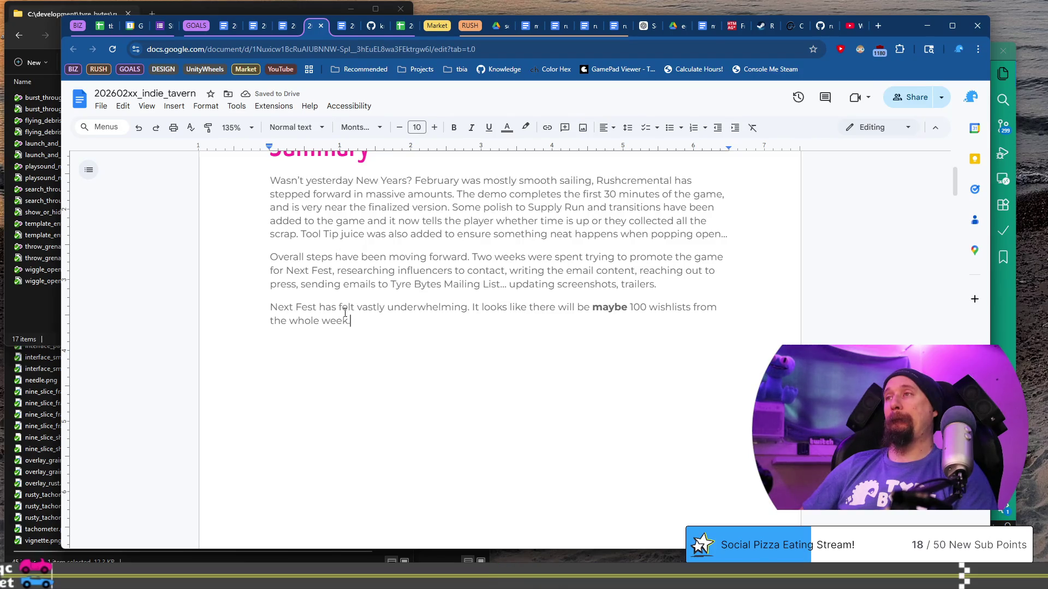
- Add 'I've been trying very hard to not allow these feelings to impact the project in any negative manner'
type("I'm ")
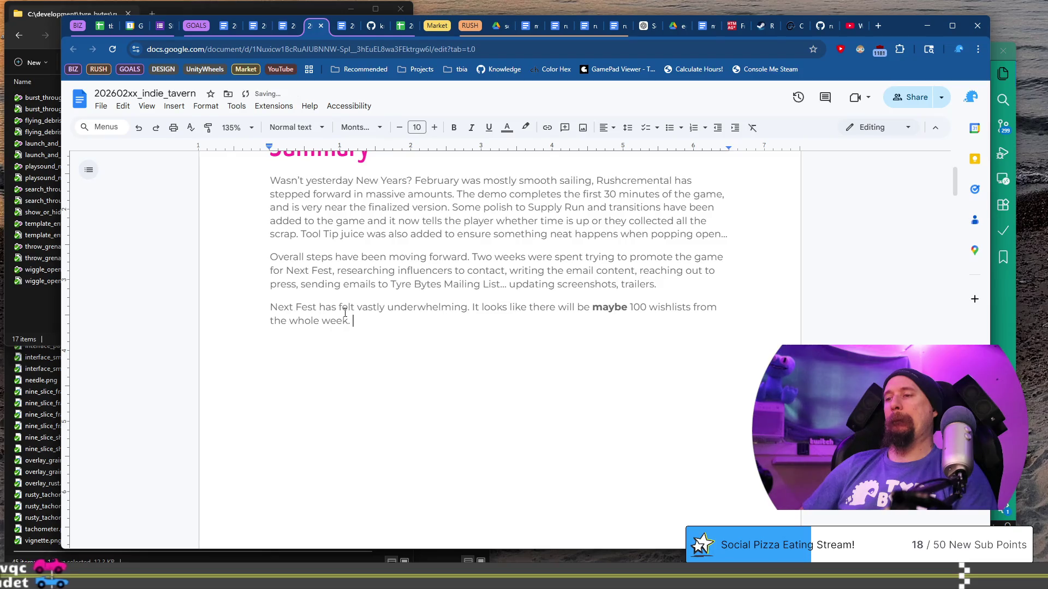
type("trying")
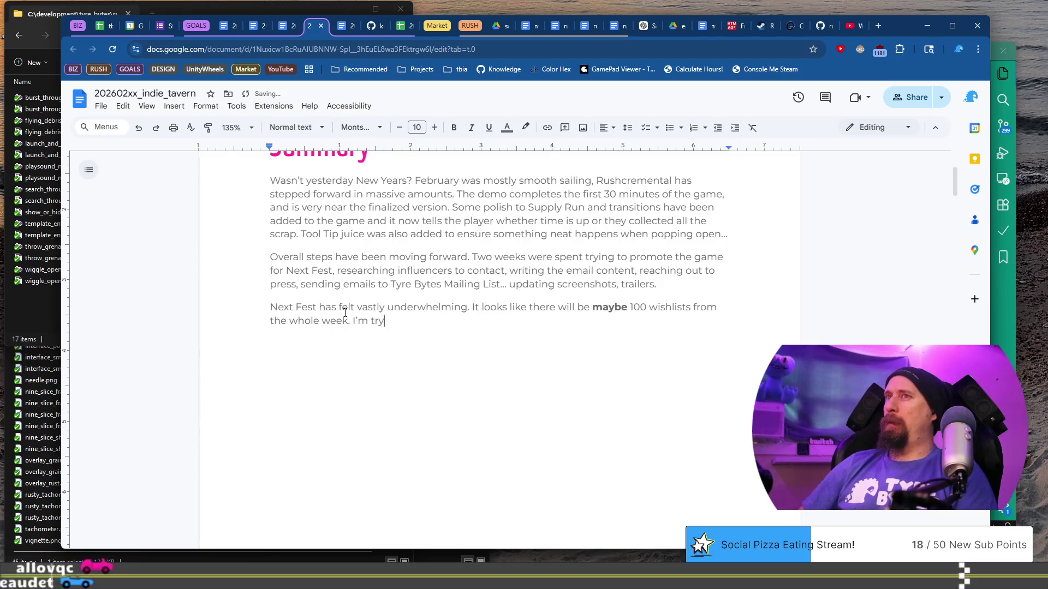
key("BackSpace")
key("BackSpace")
key("BackSpace")
type("'ve been trying very ha")
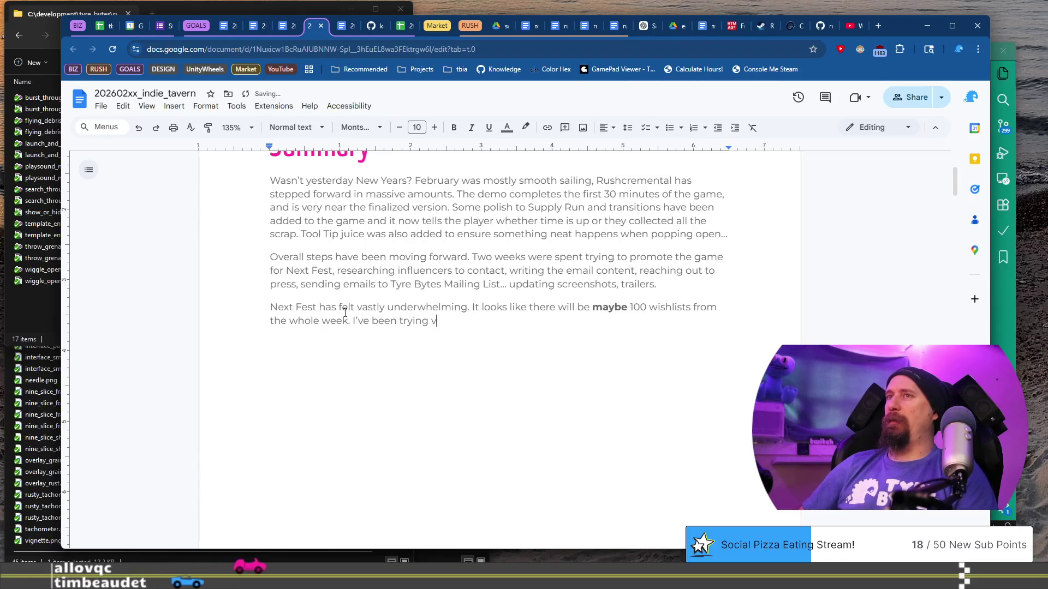
type("rd to")
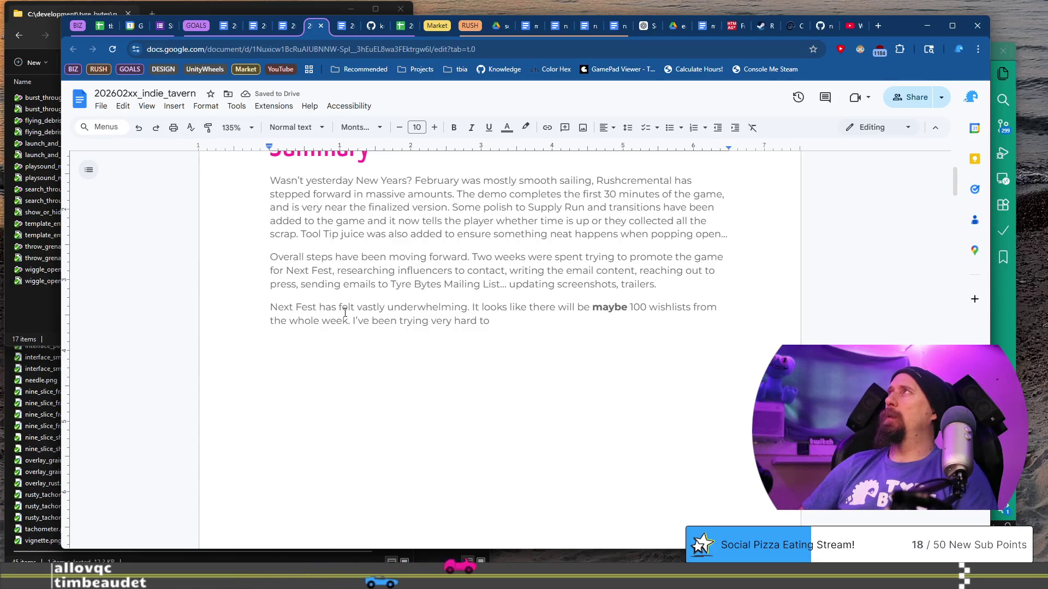
type(" not ")
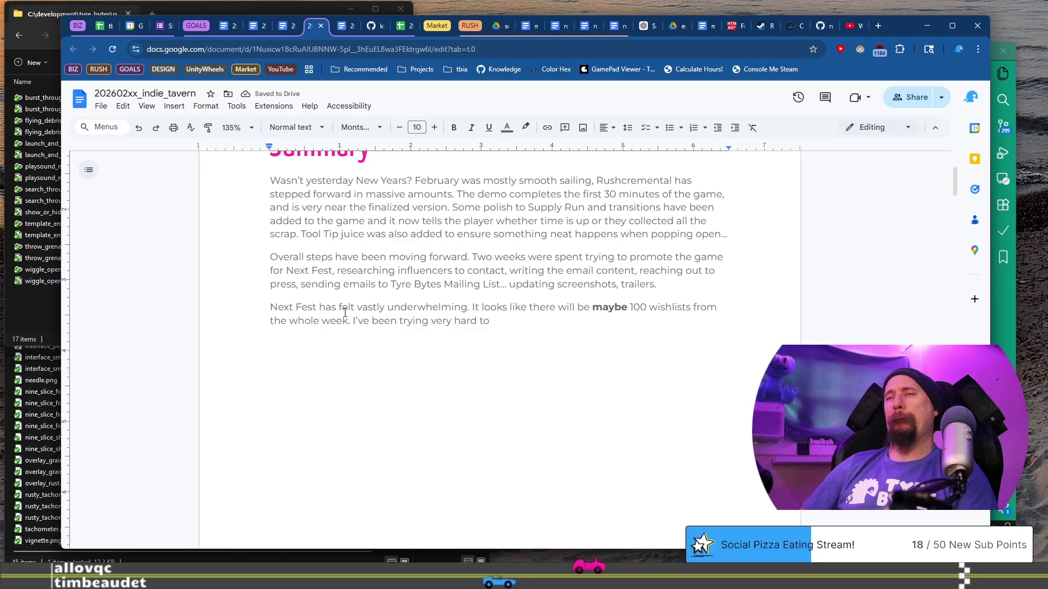
type("allow t")
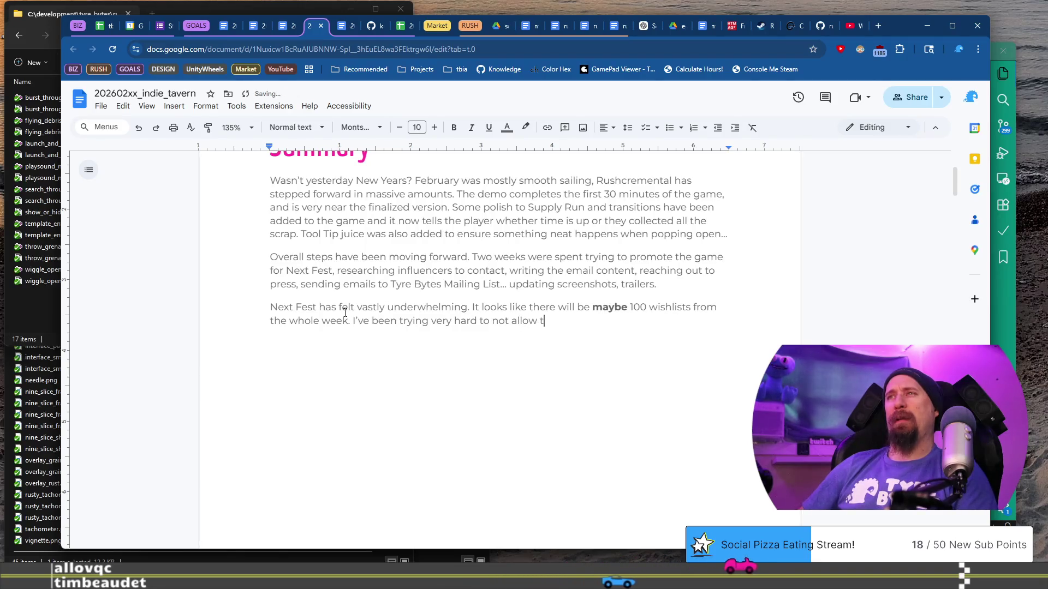
type("hese feelings to ")
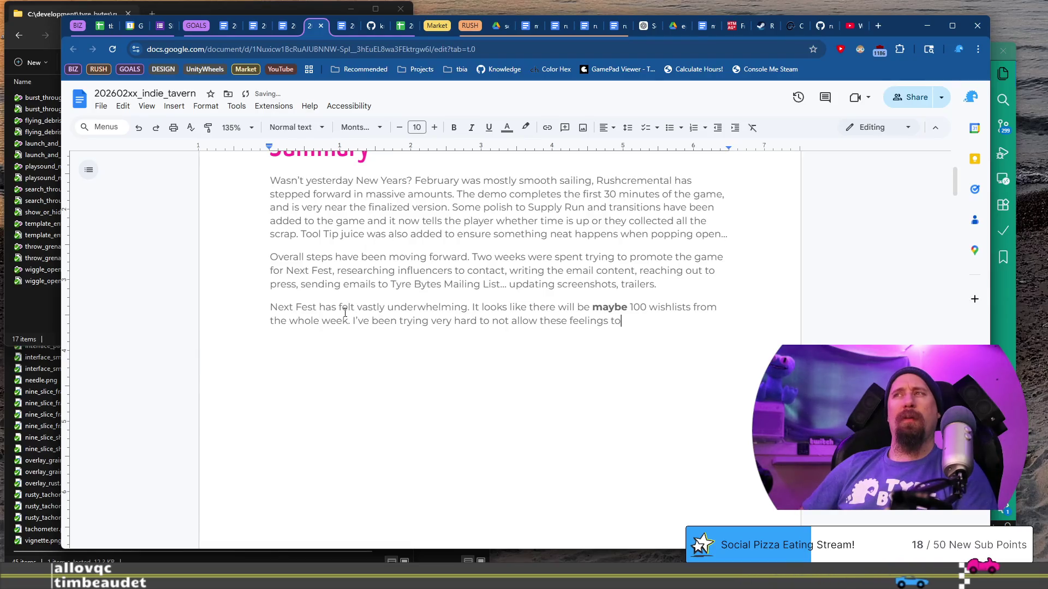
type("impact the project i")
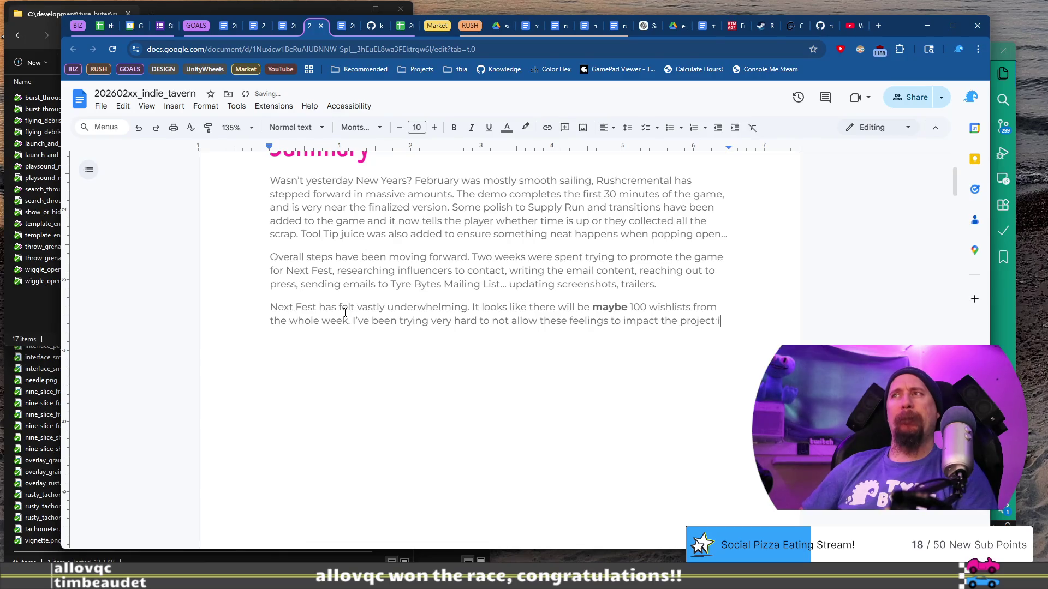
type("n any negative")
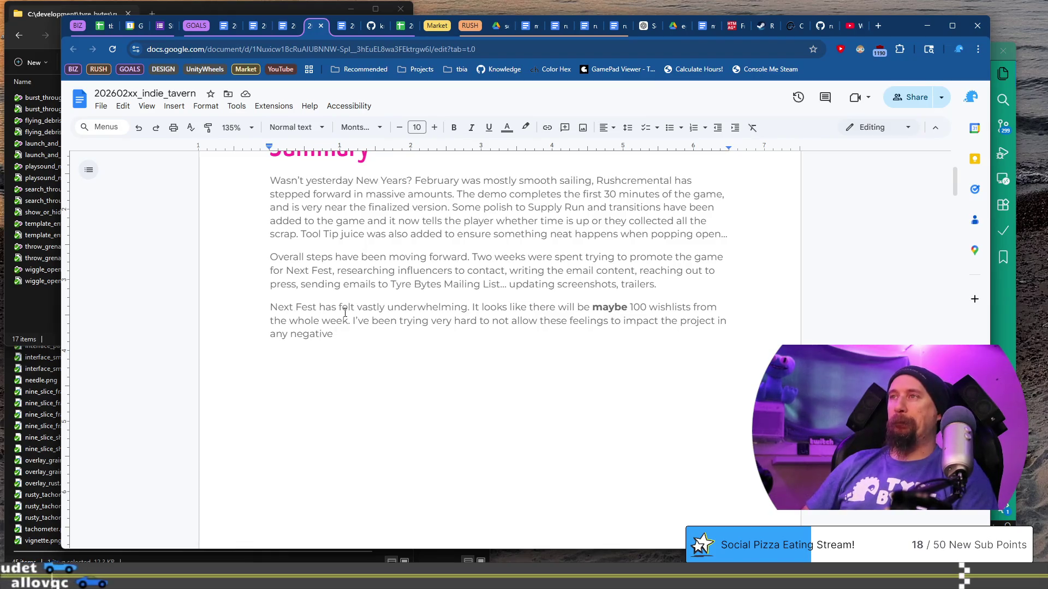
type("ma")
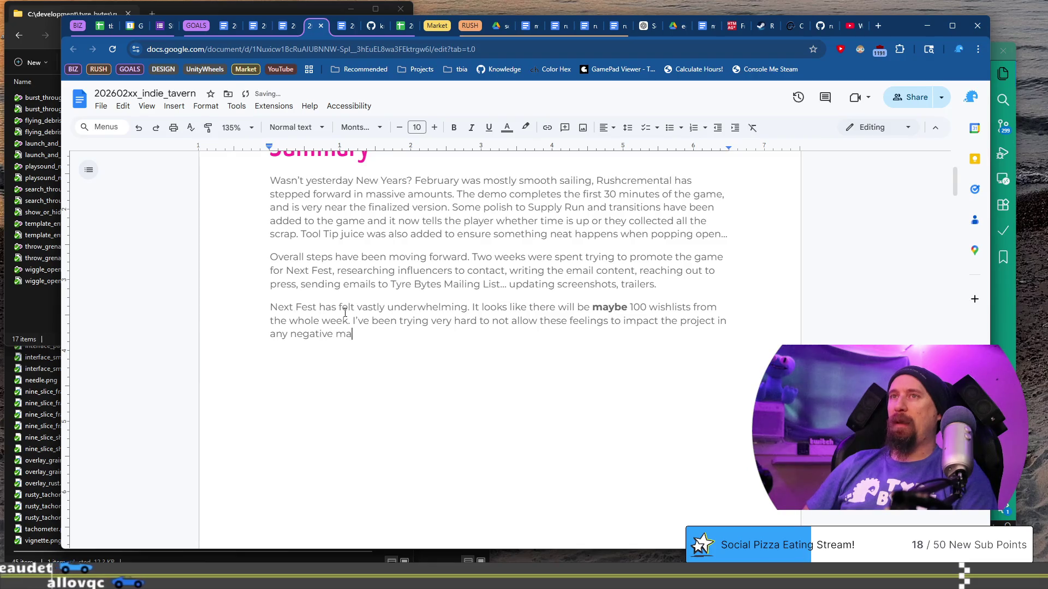
type("nner, ")
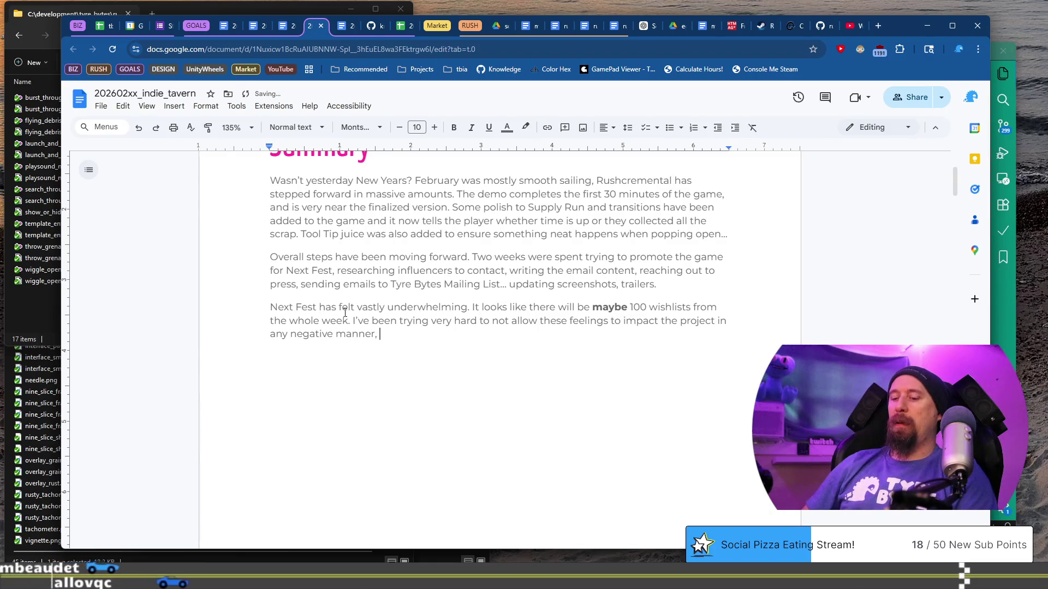
type("but it is ")
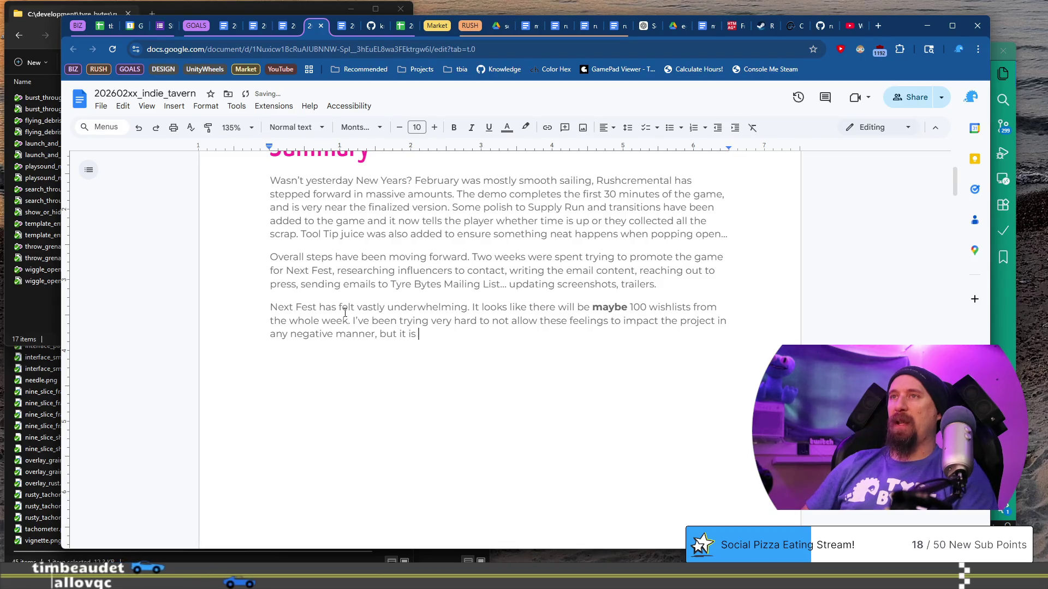
type("getting morch")
type("leng")
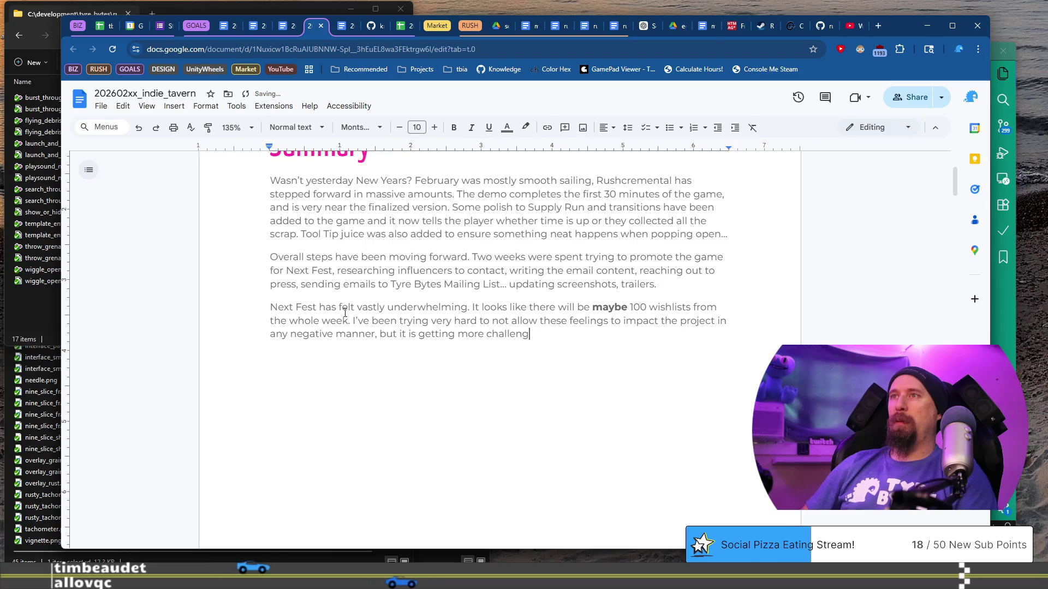
type("ing an")
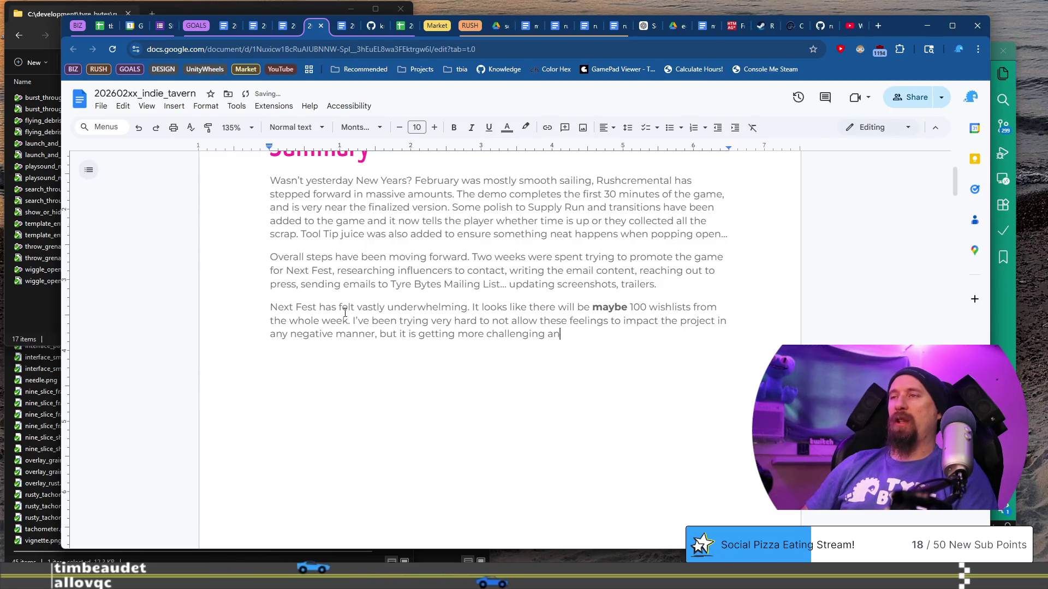
type("d harder. This")
- Continue the sentence after 'harder', correcting typos, to report the lack of creator coverage
key("BackSpace")
key("BackSpace")
key("BackSpace")
type("T")
key("BackSpace")
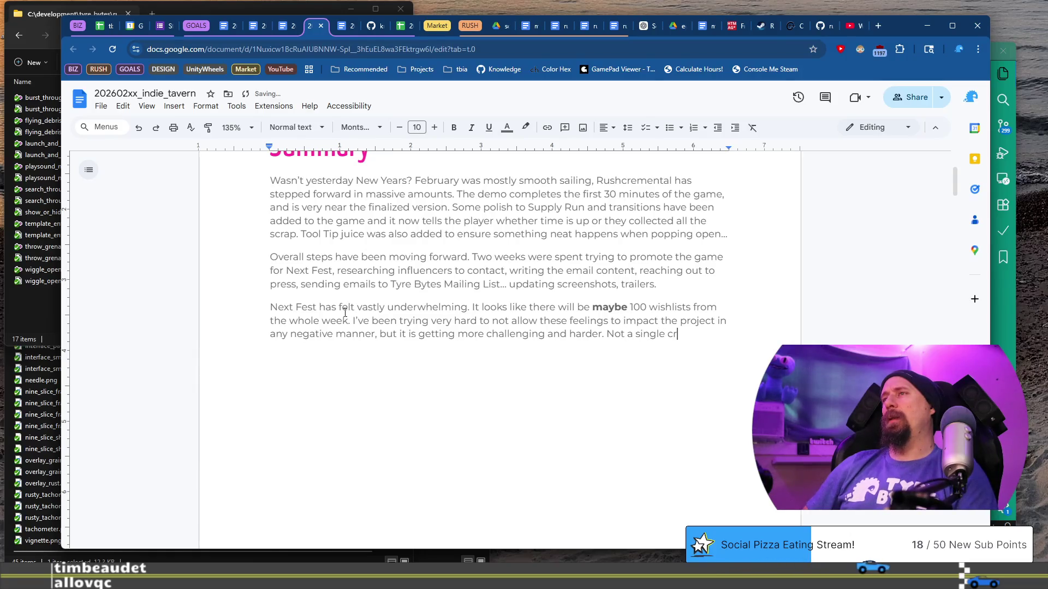
type("uencer seemed to have crea")
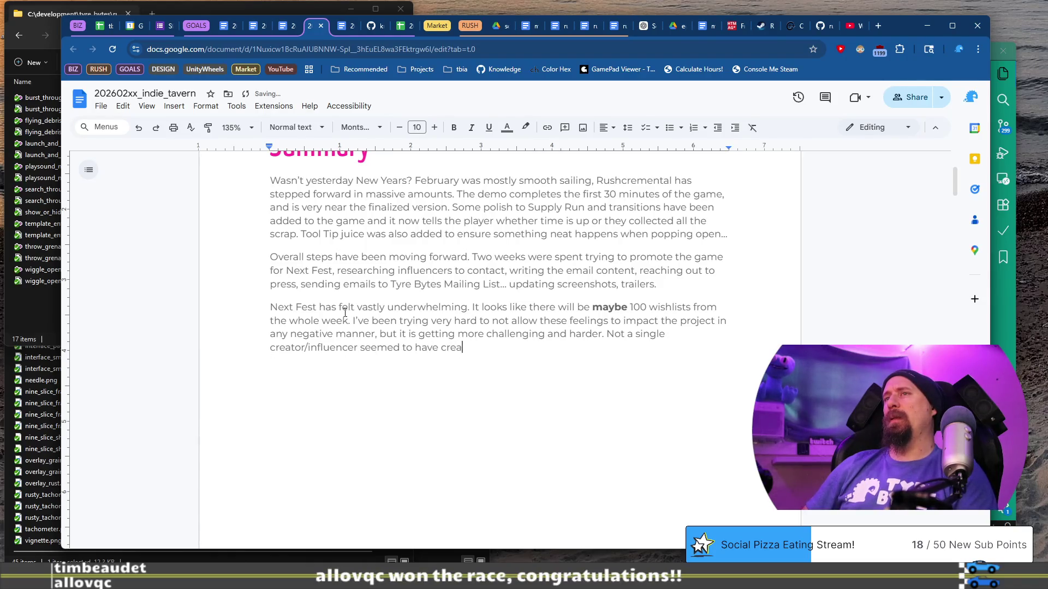
type("d")
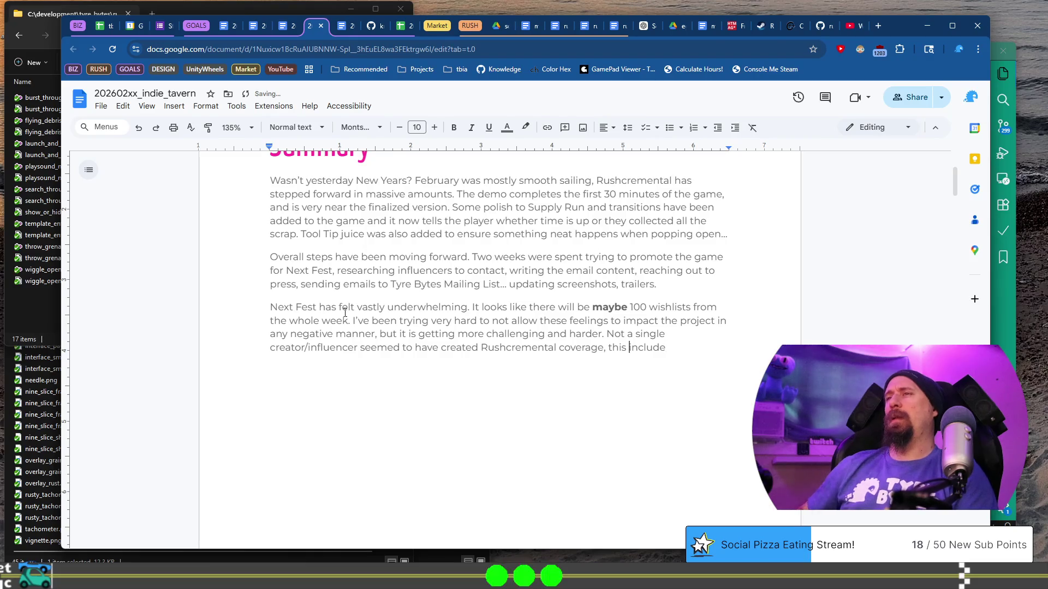
type("s")
key("BackSpace")
type("es")
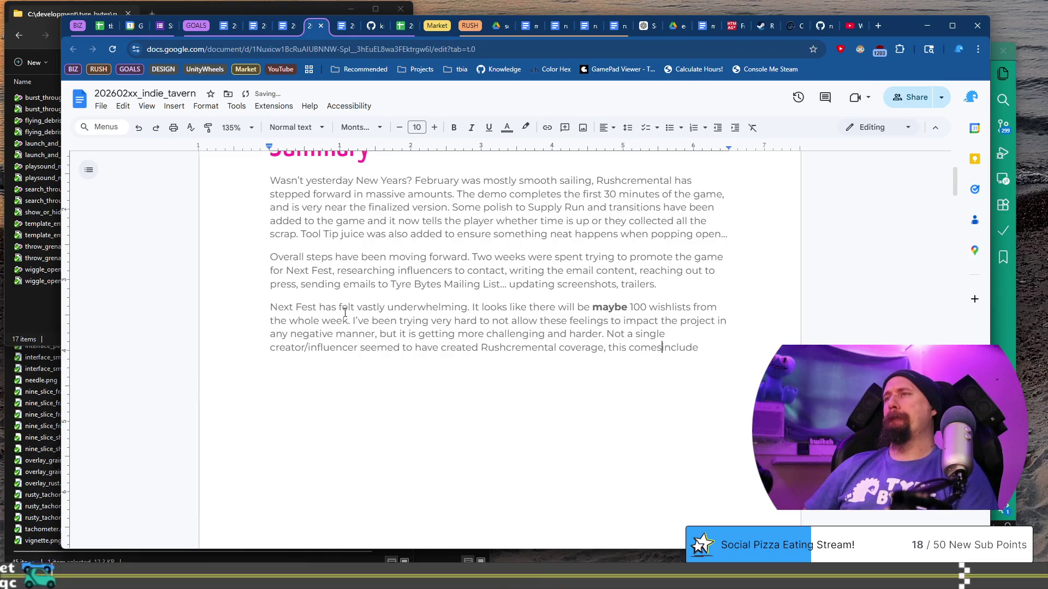
- Add the Keymailer, 70+ emailed contacts and press release sentence, then begin the 'Supposedly the first 2 days' paragraph
key("BackSpace")
key("BackSpace")
key("BackSpace")
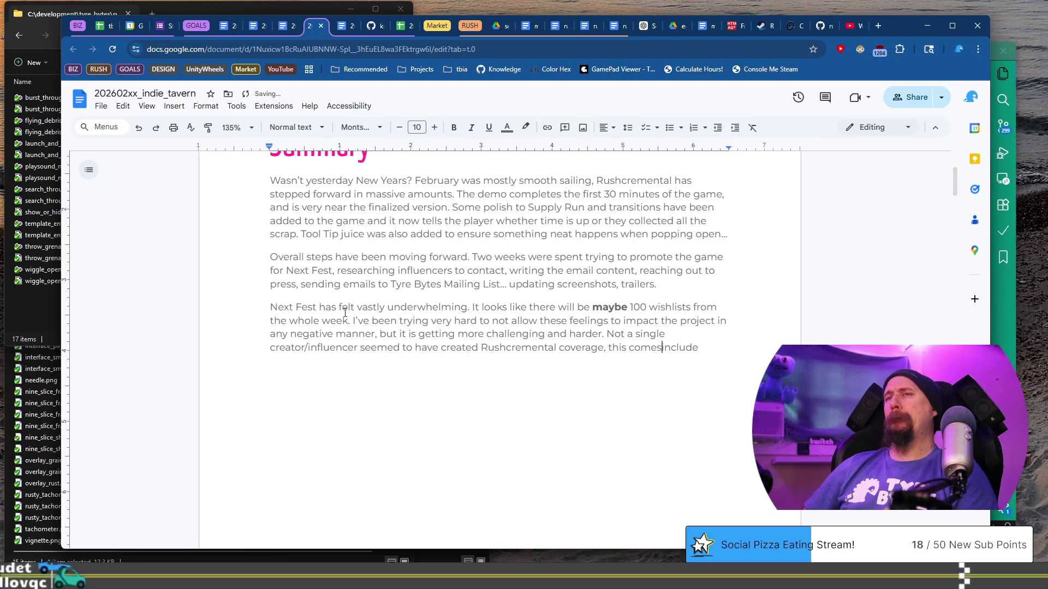
type(". ")
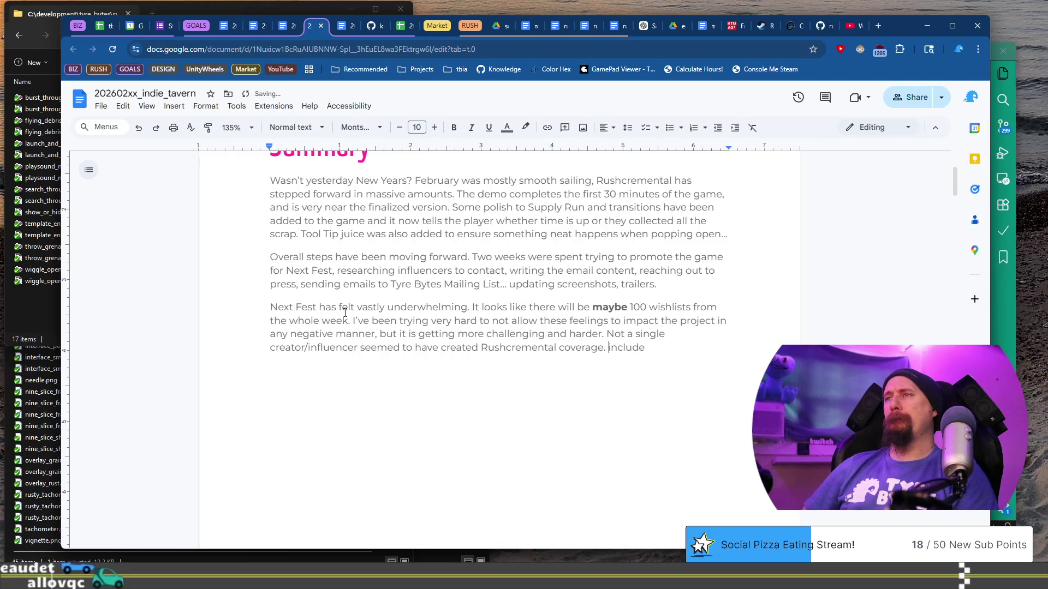
type("Despite p")
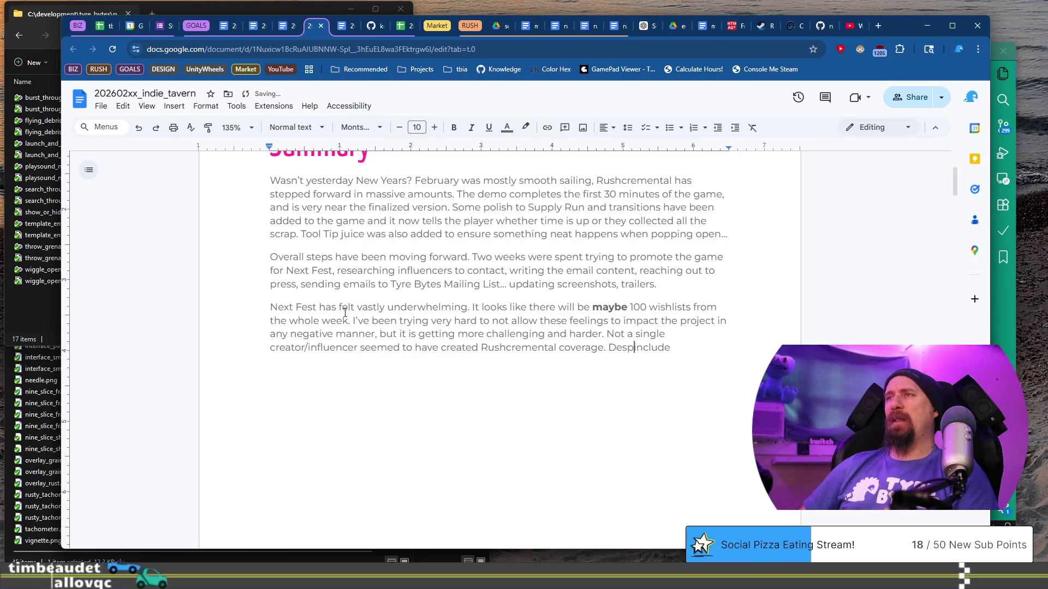
type("ushing ")
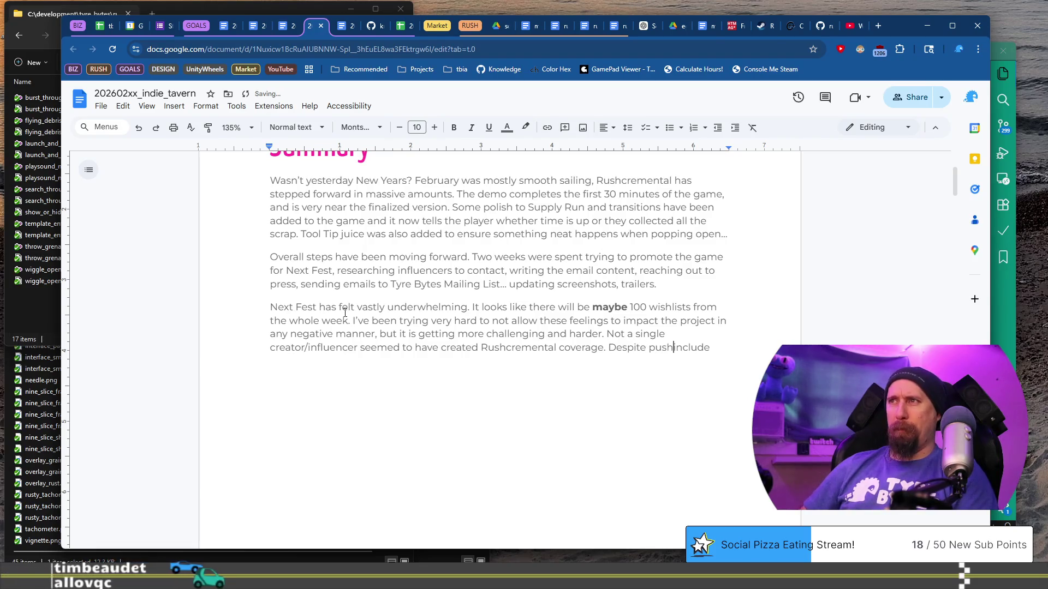
type("on Keymai")
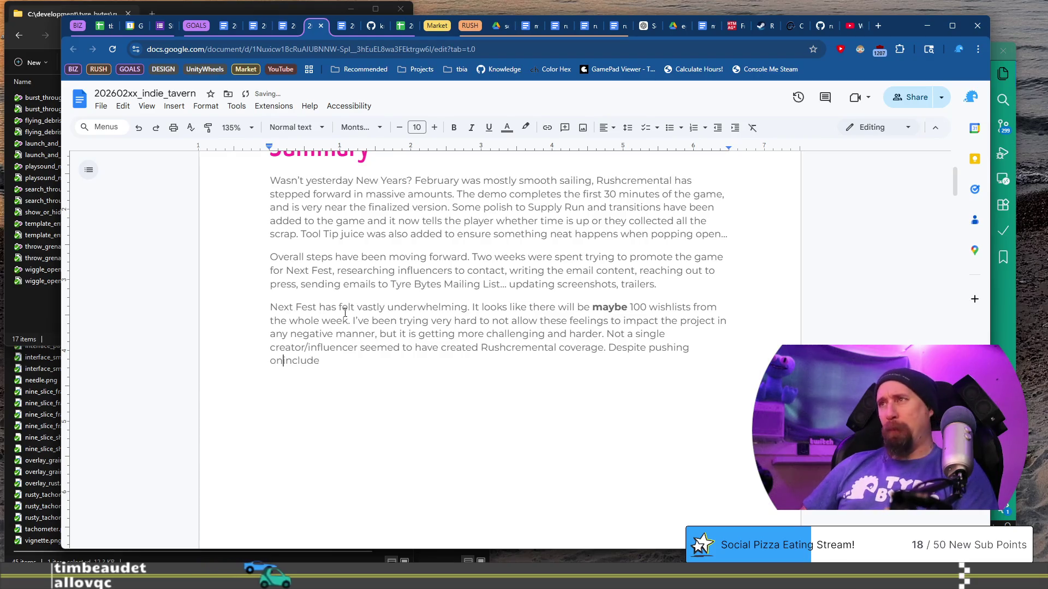
type("ler, ")
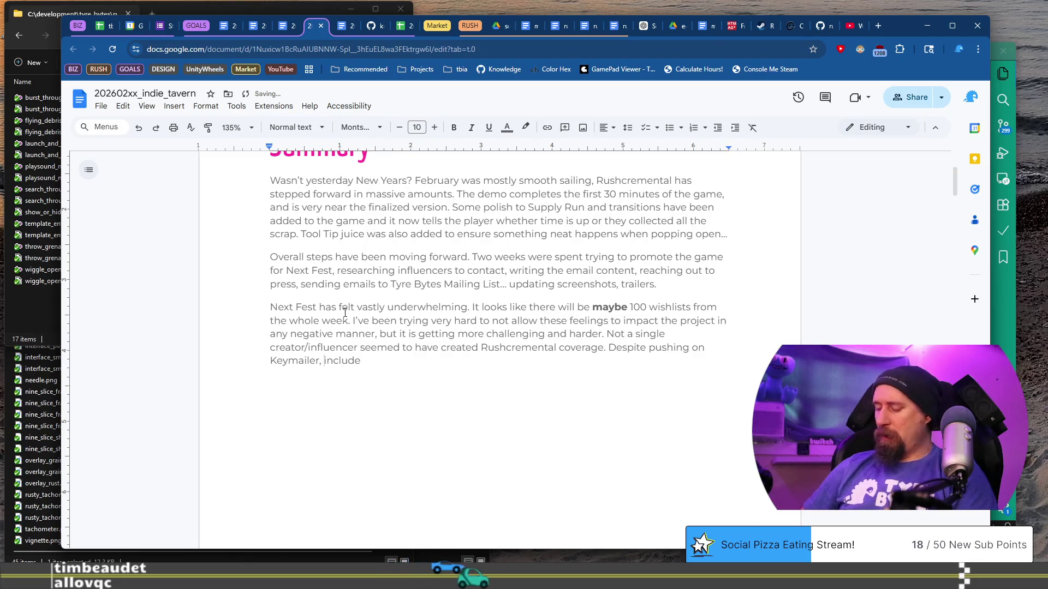
type("the emaconta")
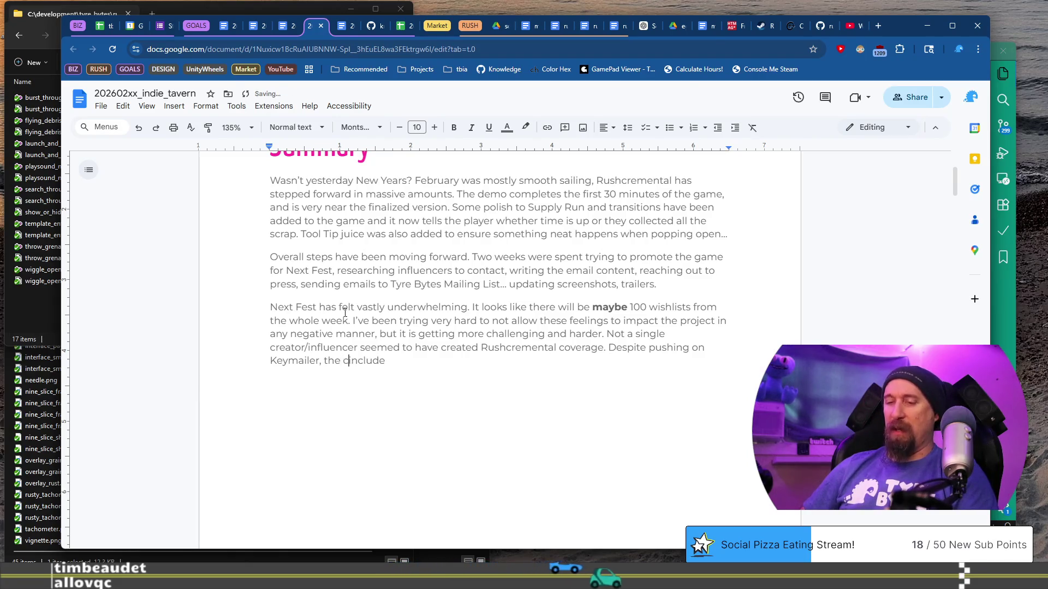
type("cts gathers")
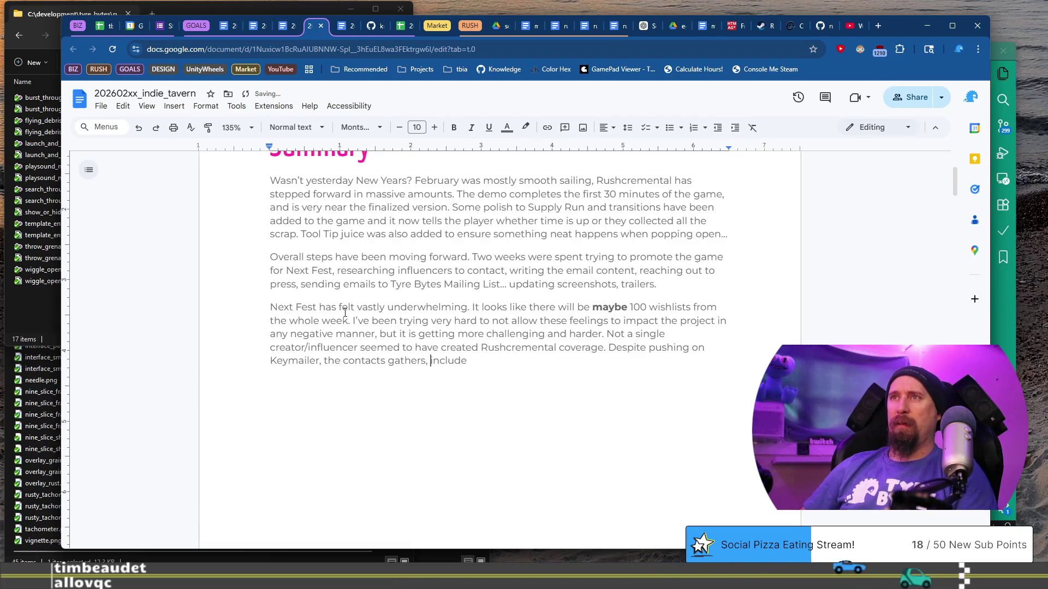
type(",")
key("ctrl+Left")
key("ctrl+Left")
type("emailing ")
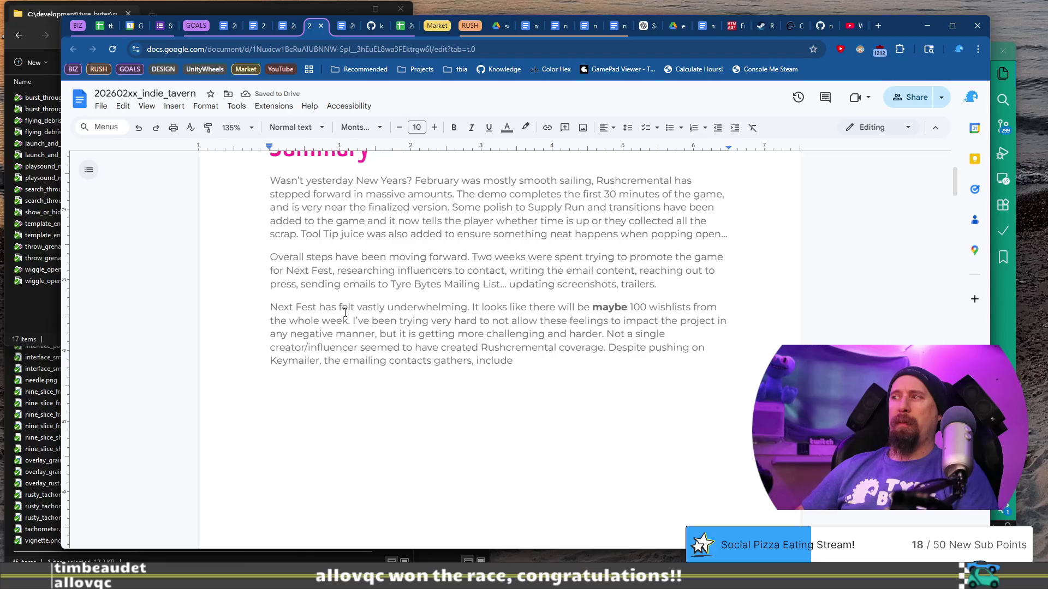
type("70+")
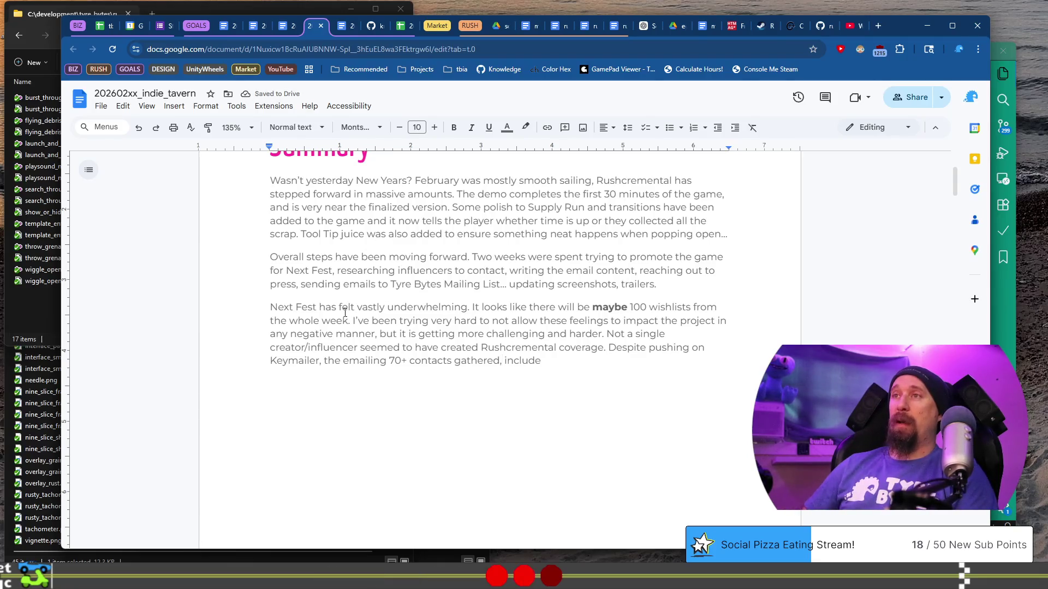
key("shift+End")
type("press release")
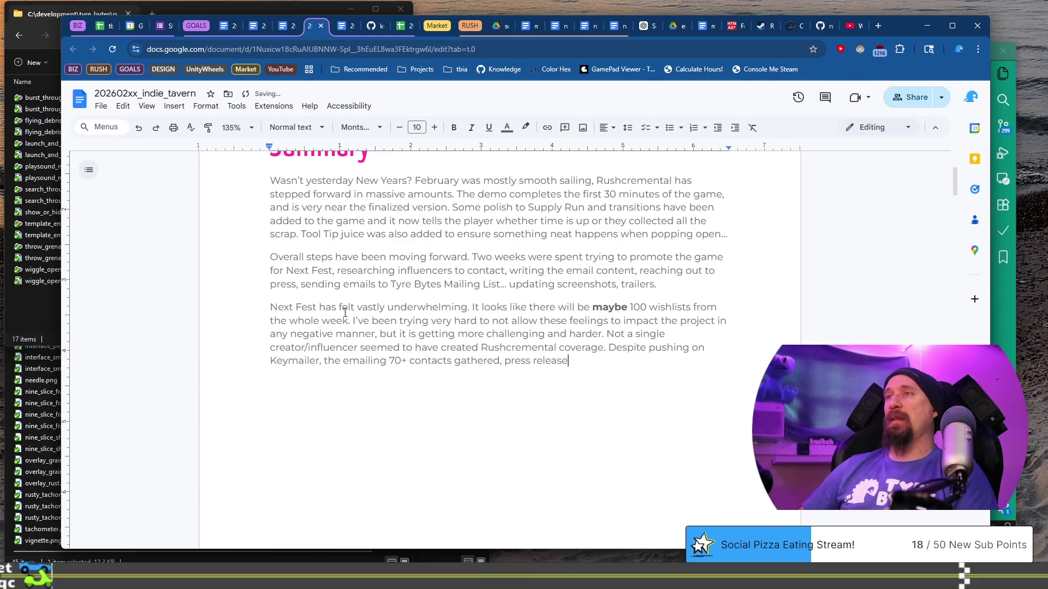
type(" about Next Fe")
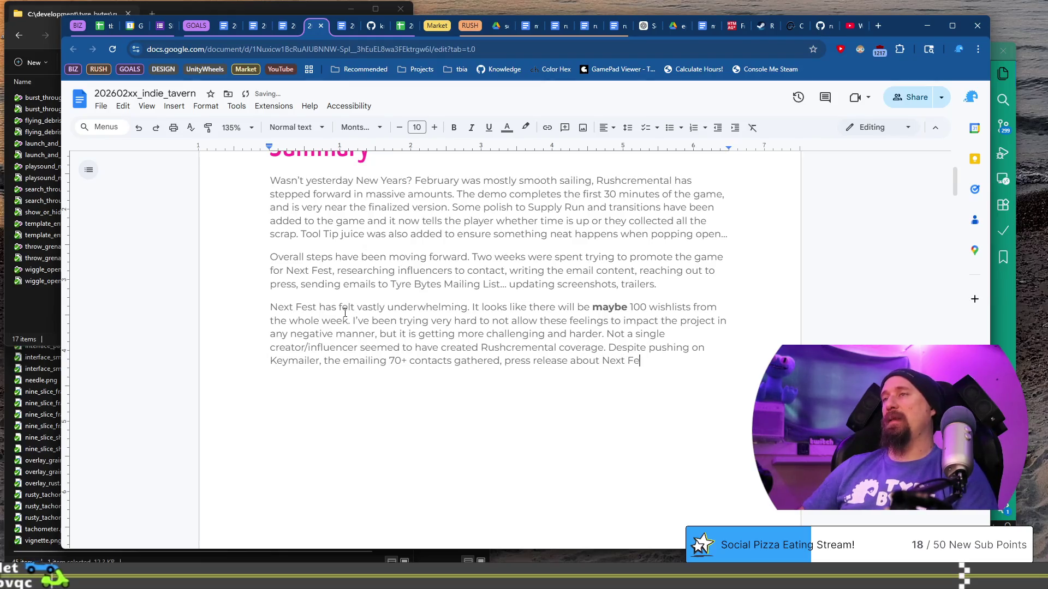
type("st - th")
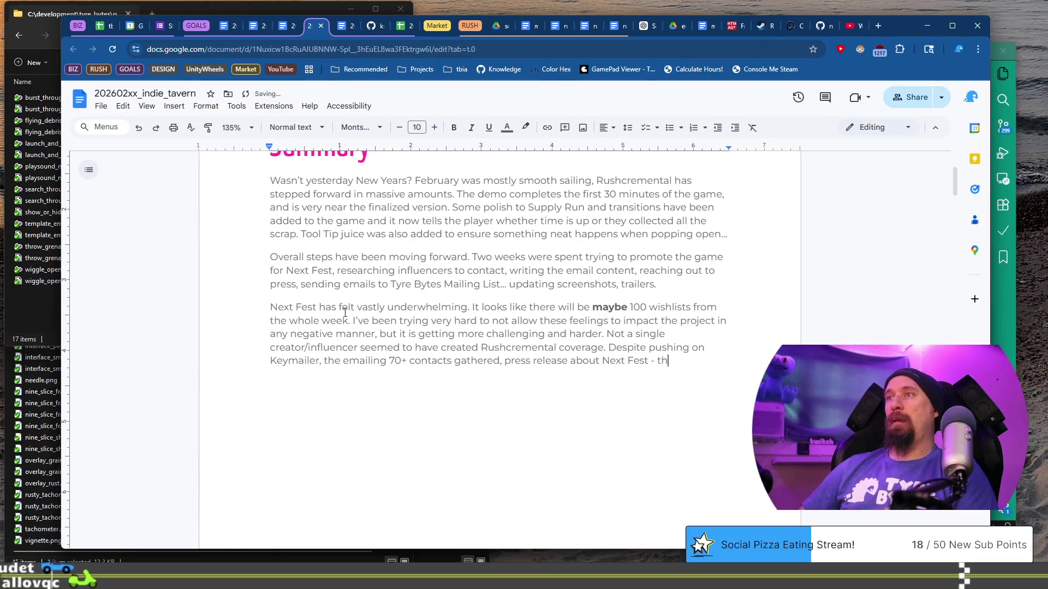
type("e game just be")
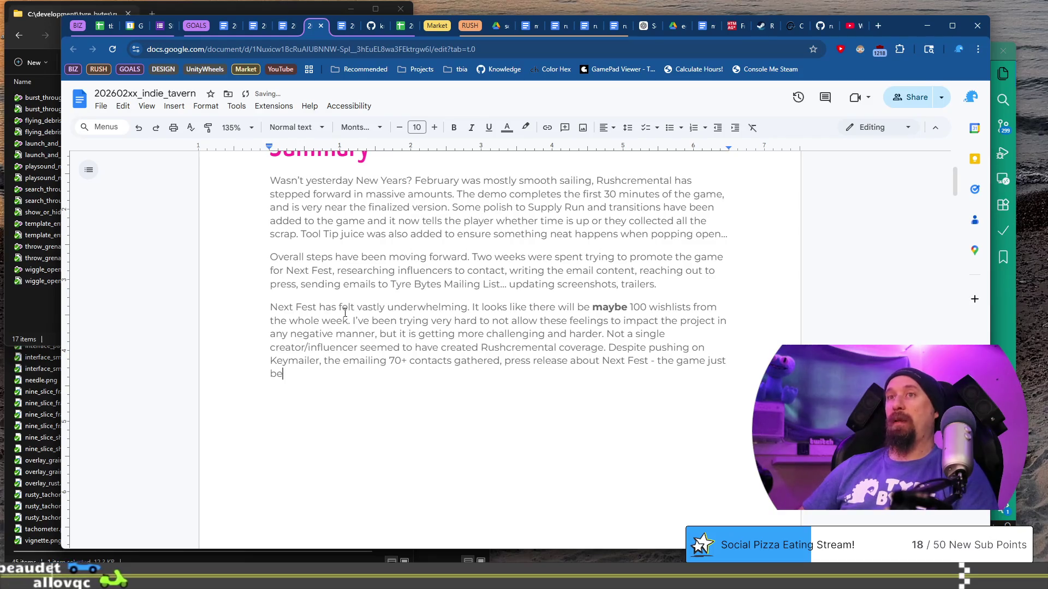
type("ing there...")
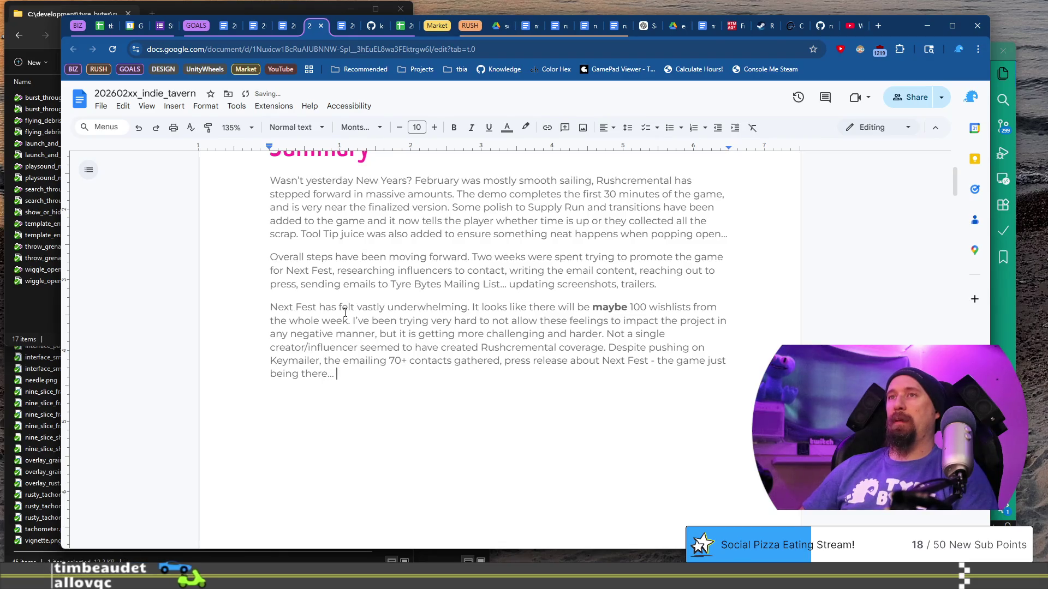
key("Return")
type("Suppos")
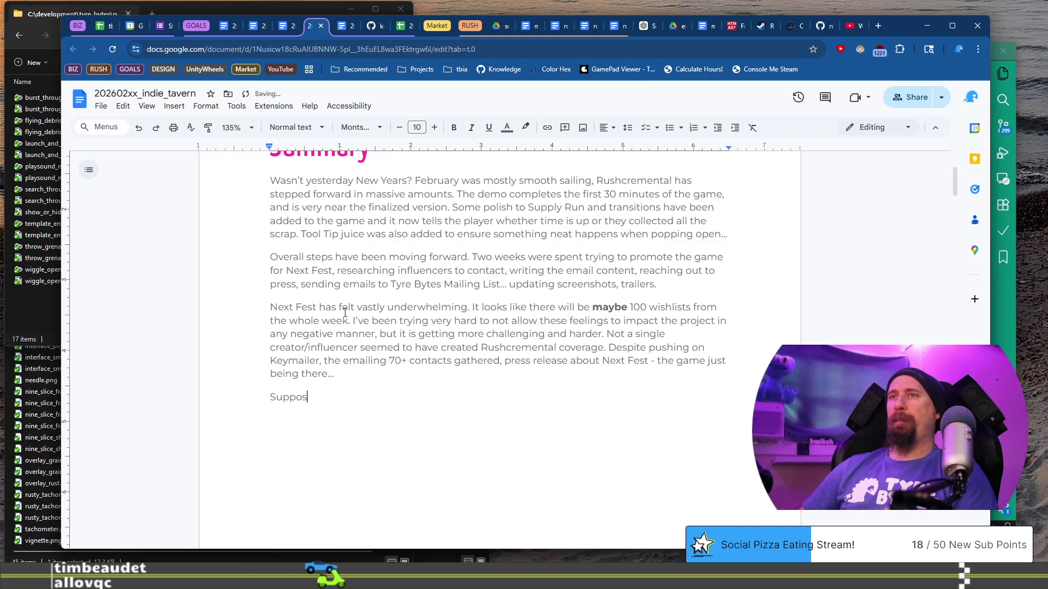
type("edly ")
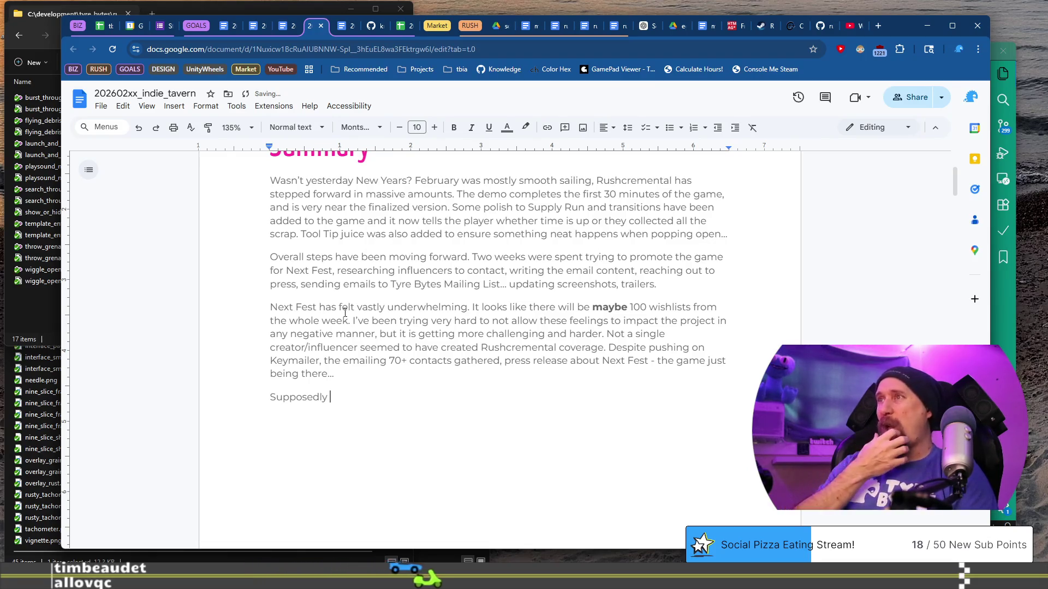
type("the firs")
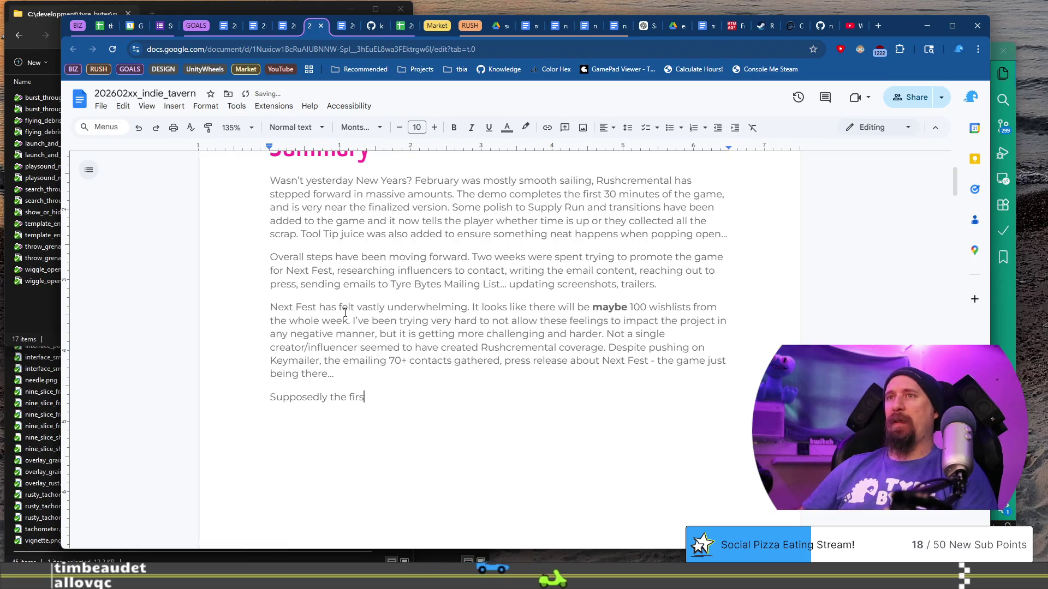
type("t 2 days of ")
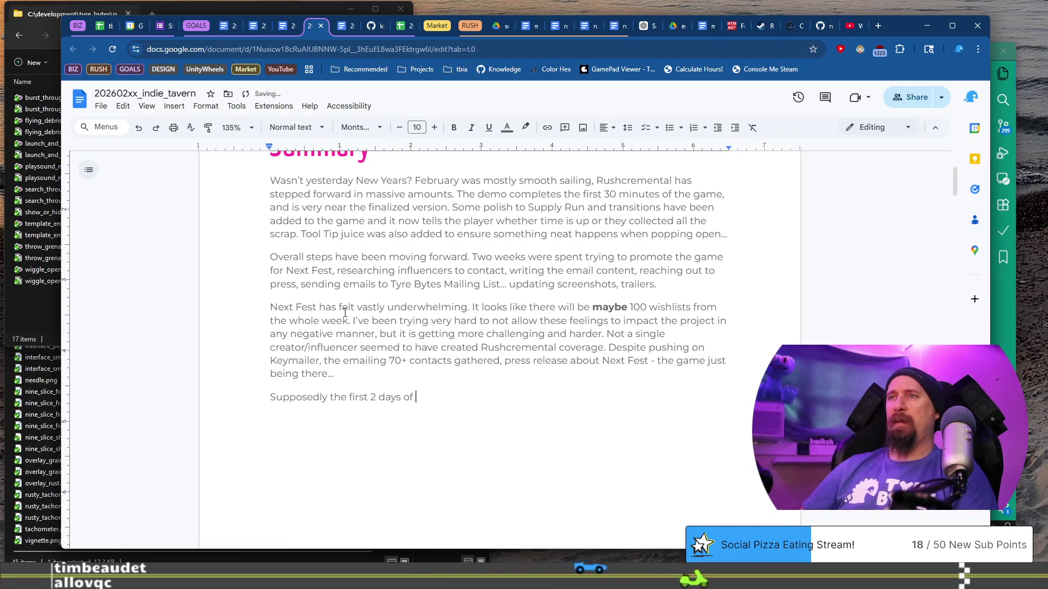
type("this Nex")
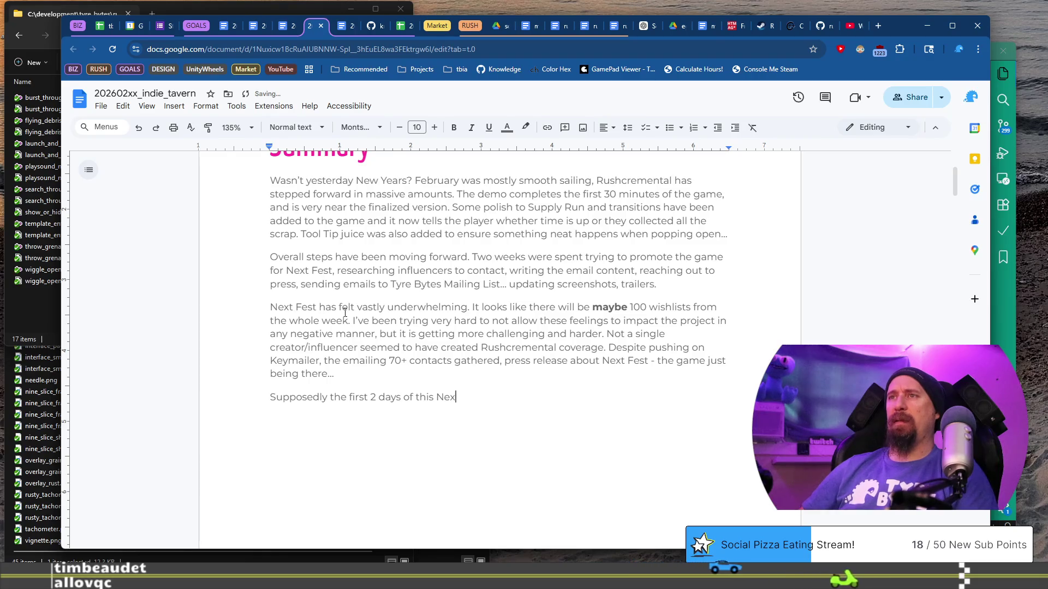
type("t Fest Steam")
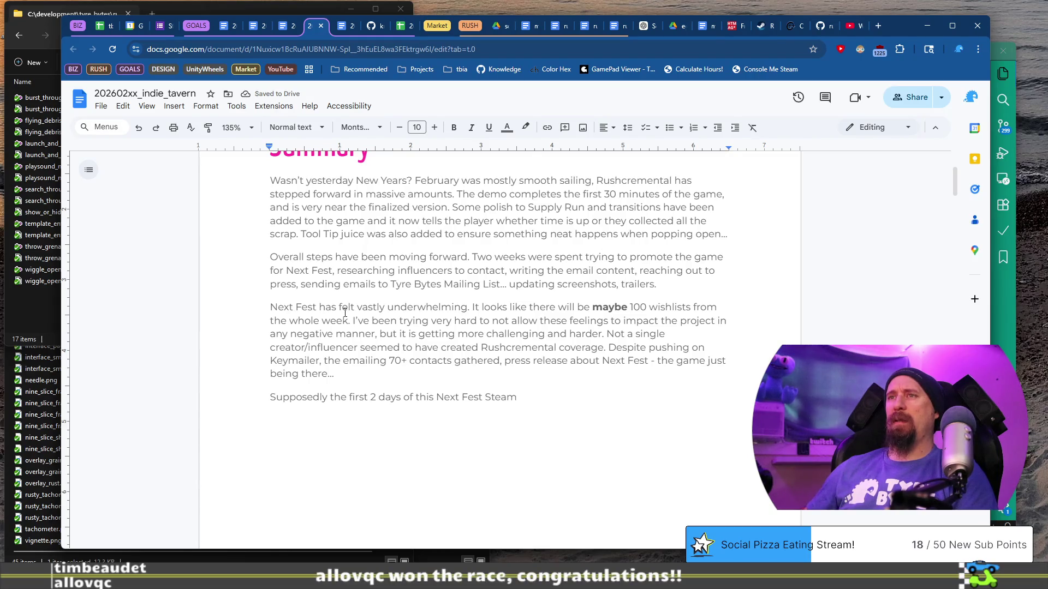
type("in the")
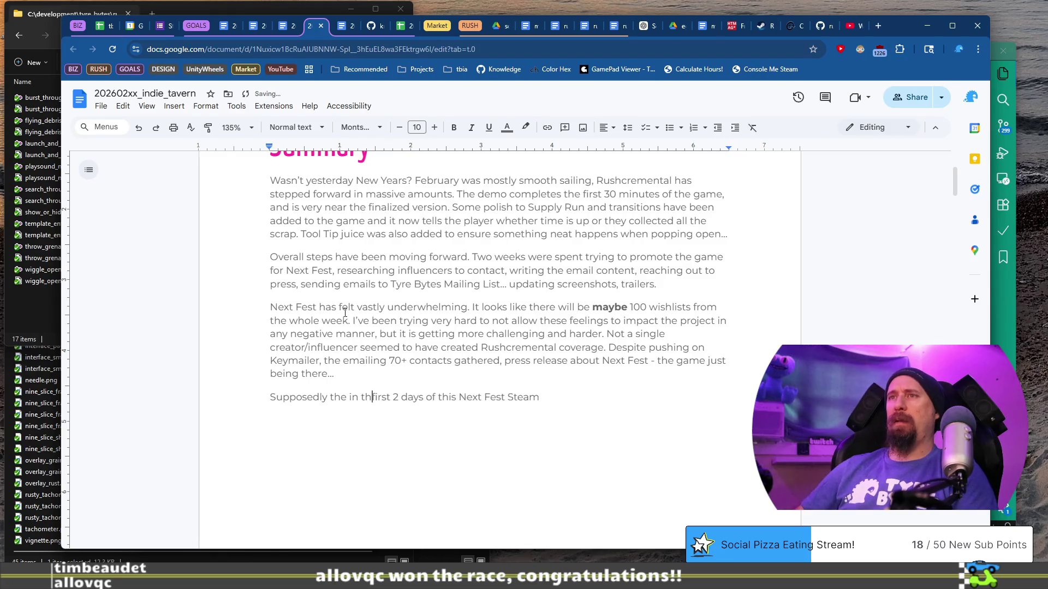
- Finish the paragraph saying Steam shared all games randomly before favoring bread winners, and remove the extra 'the'
key("ctrl+BackSpace")
key("ctrl+BackSpace")
key("ctrl+z")
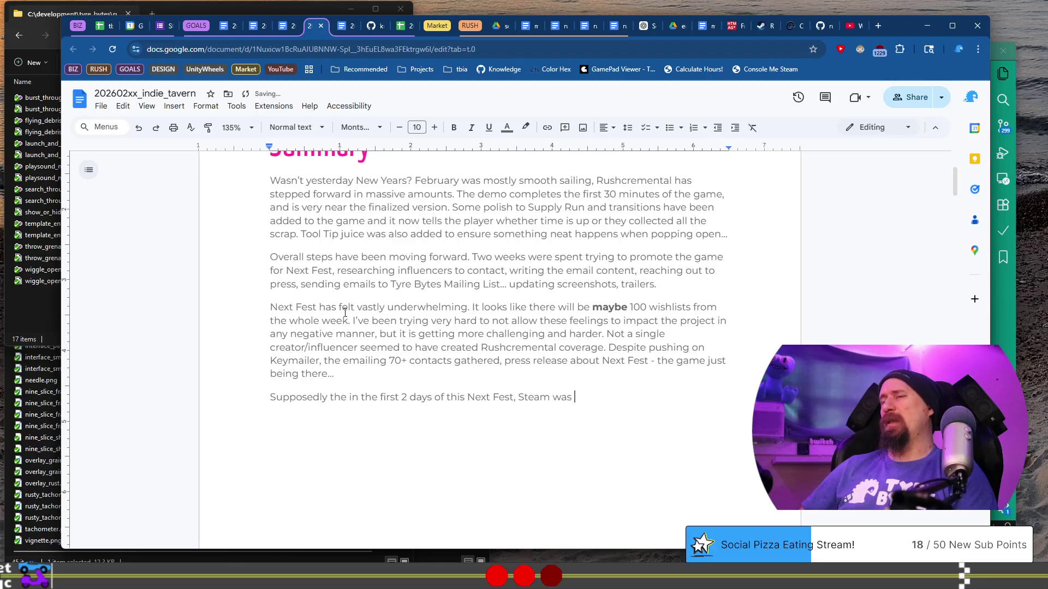
type("sharin")
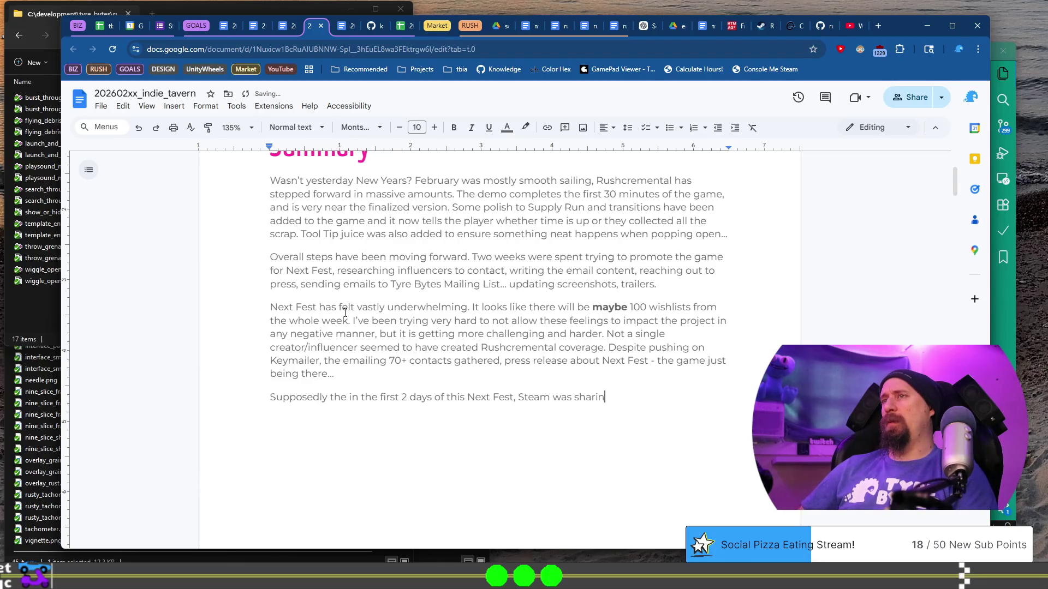
type("g all the games a")
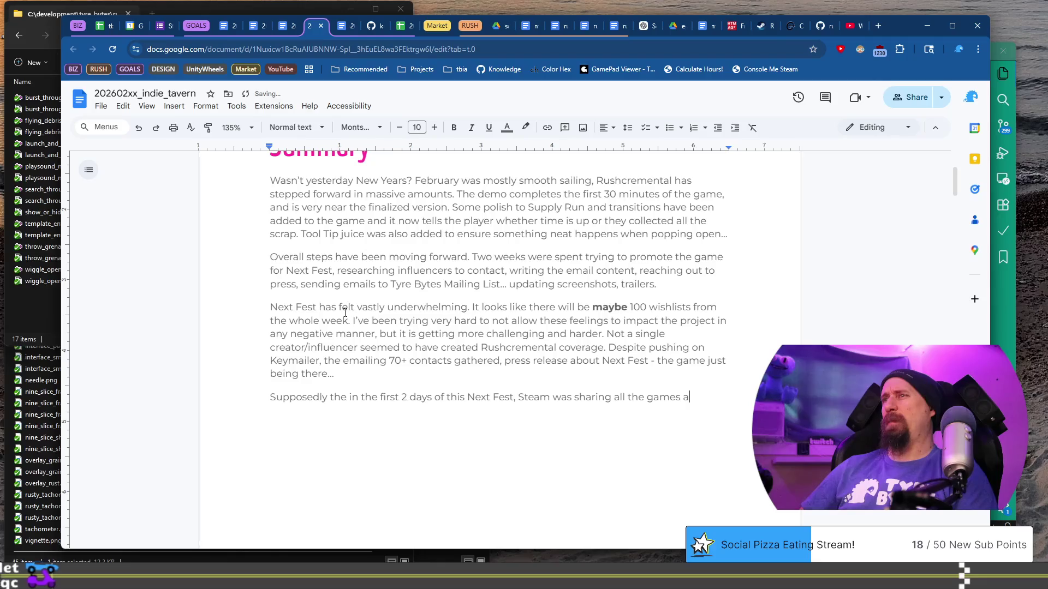
key("BackSpace")
type("with")
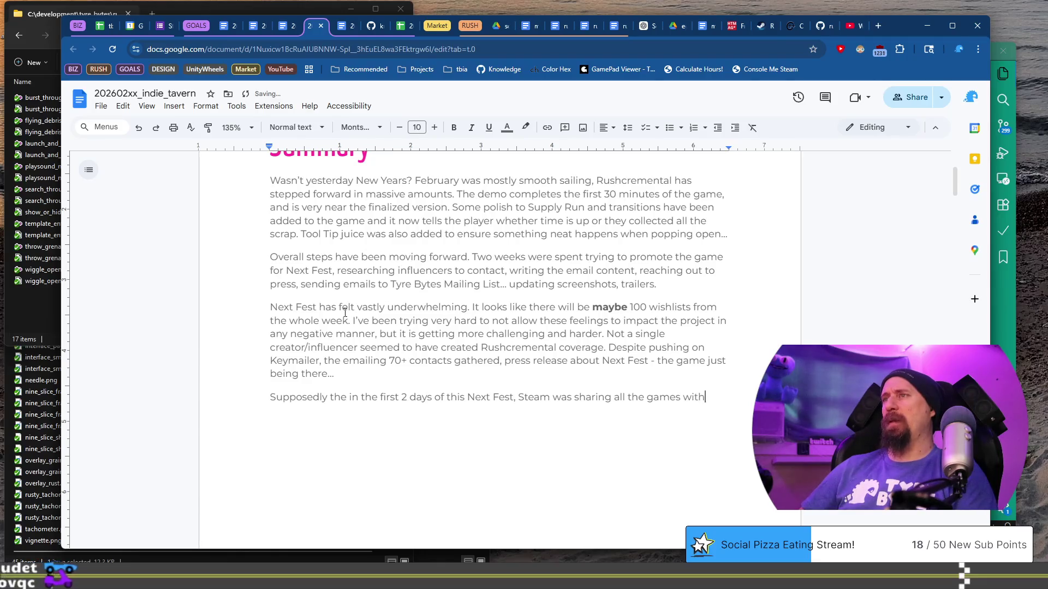
type(" all the players ")
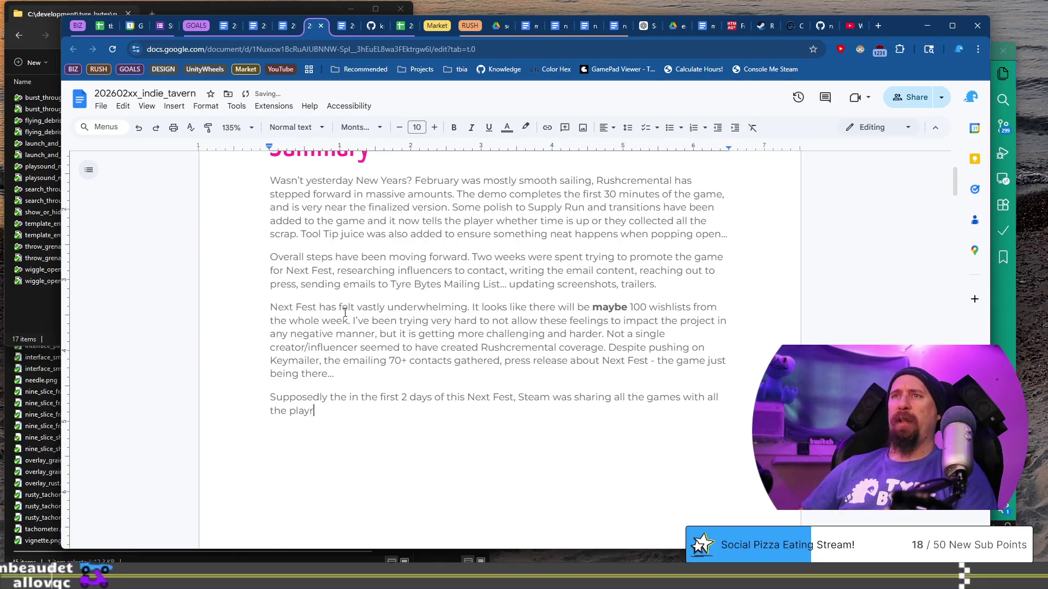
type("random")
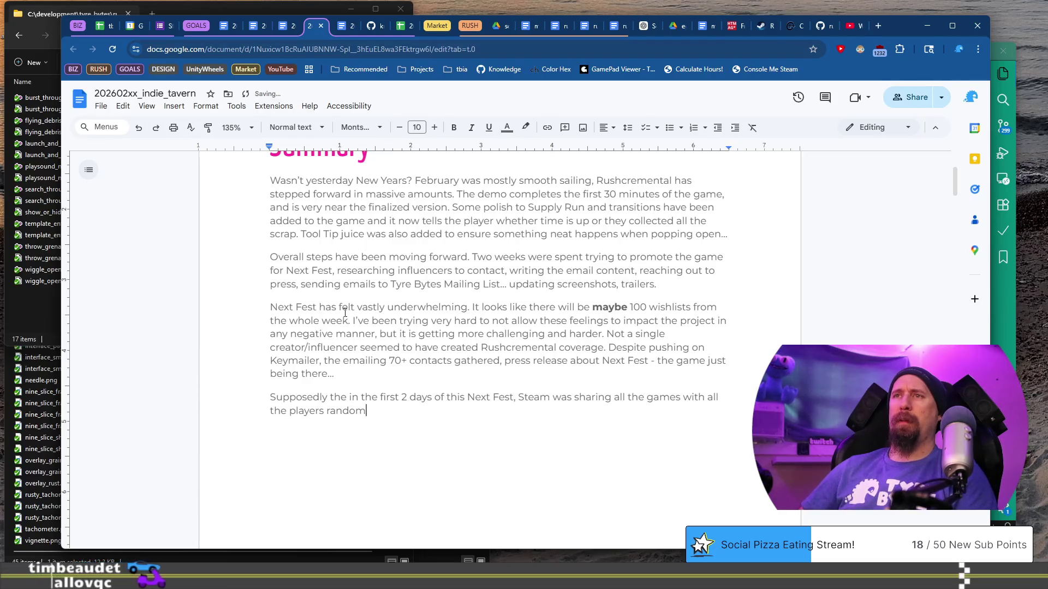
type("ly bef")
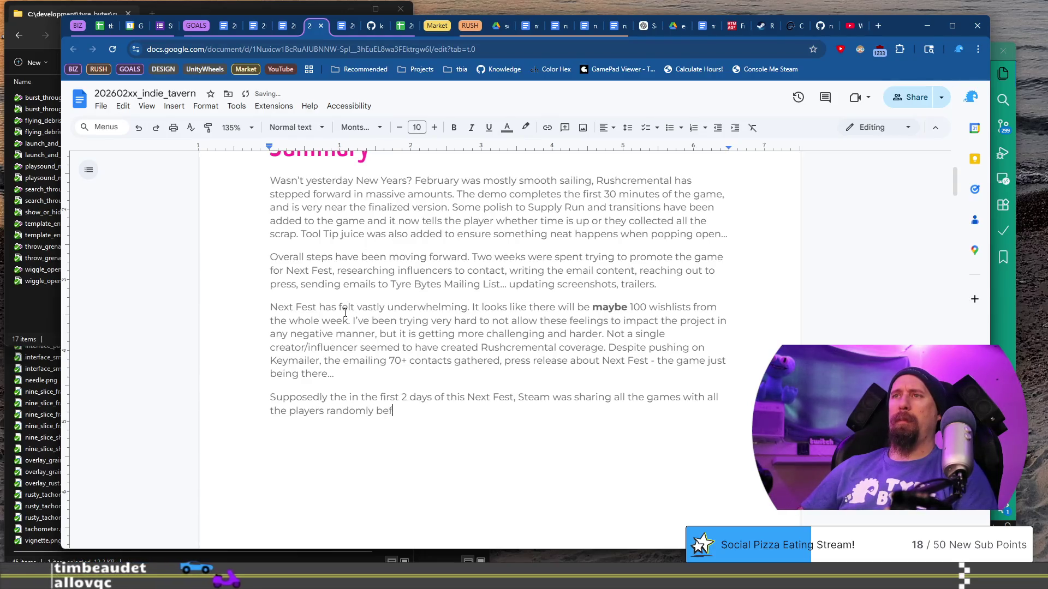
type("ore settling in")
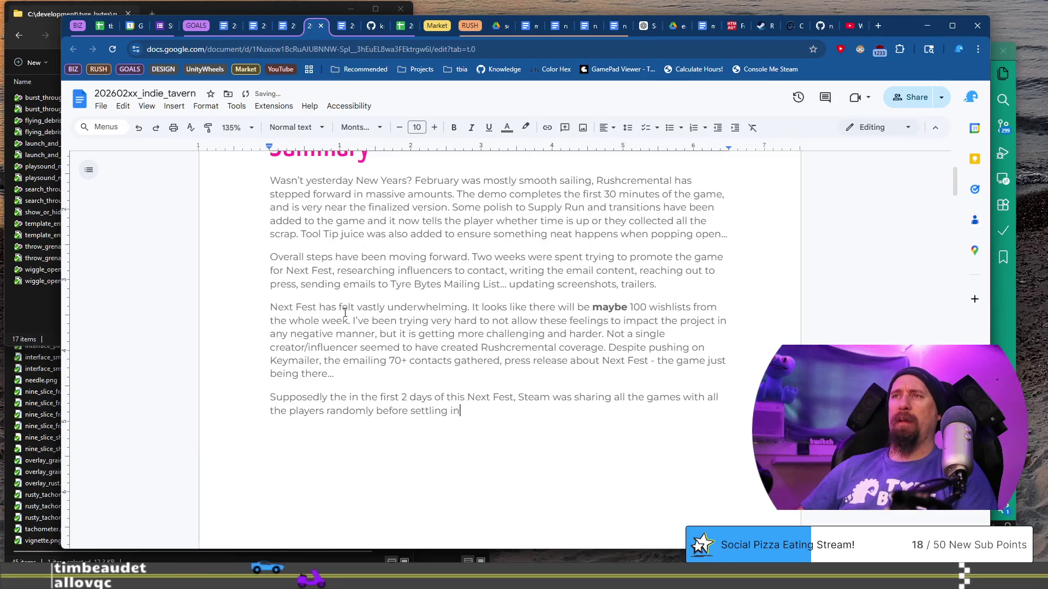
type("to a pattern sh")
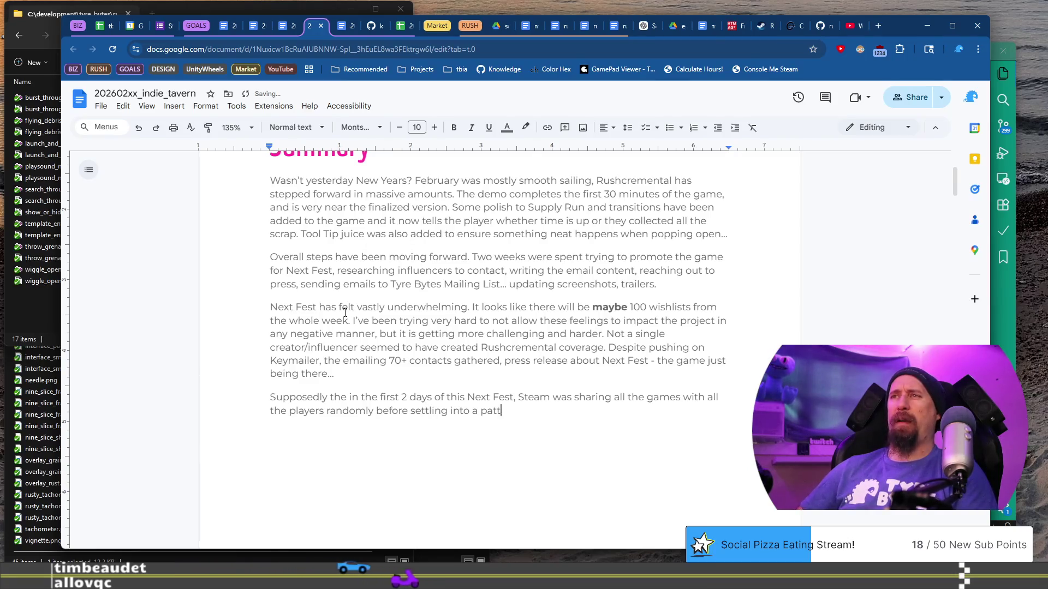
key("BackSpace")
key("BackSpace")
type("of showing the ")
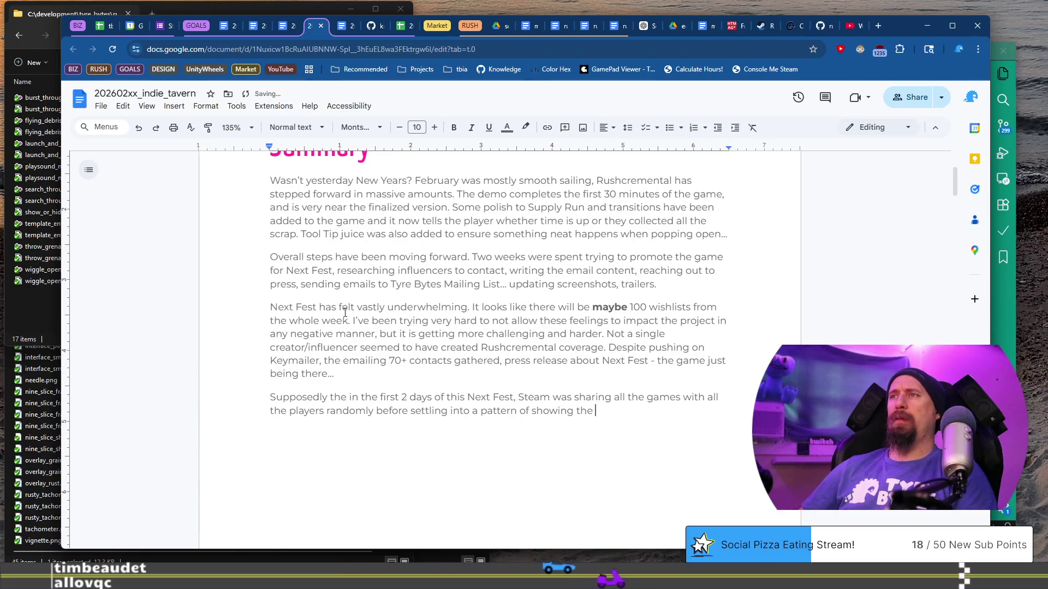
type("obreadwinners.")
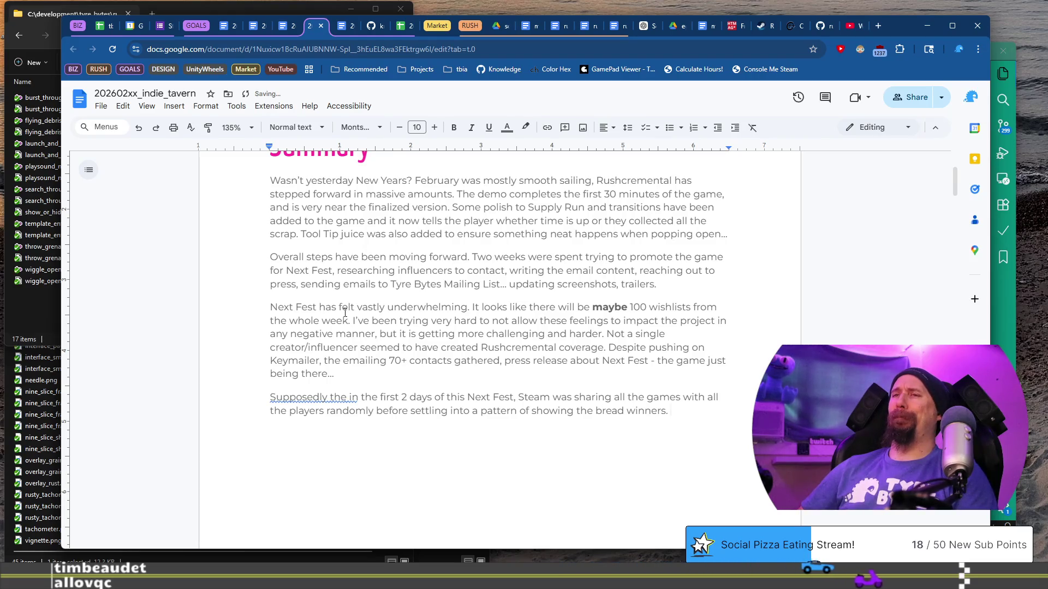
key("ctrl+Up")
key("ctrl+Right")
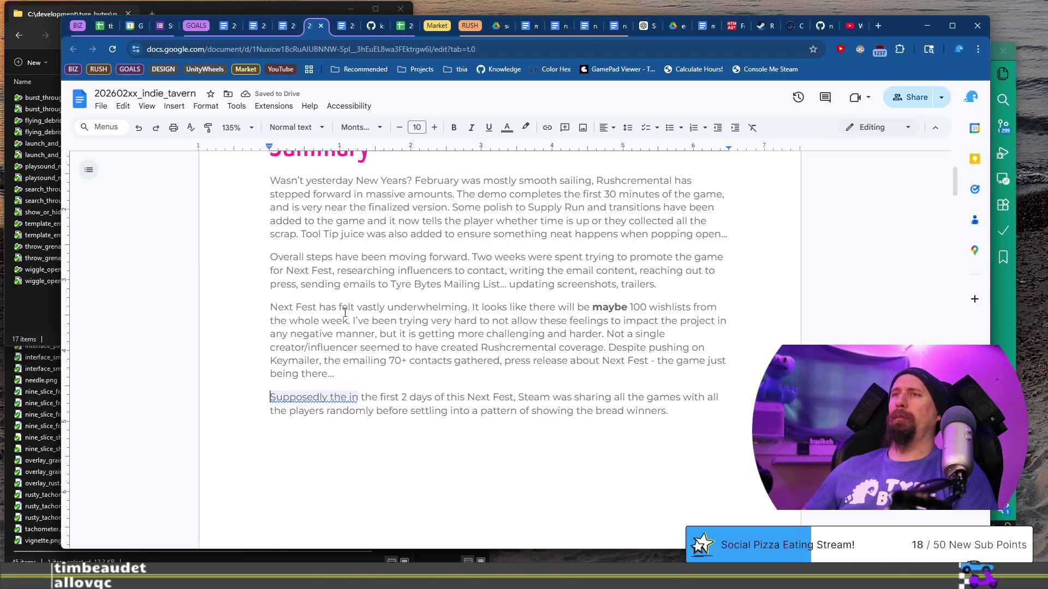
key("ctrl+Delete")
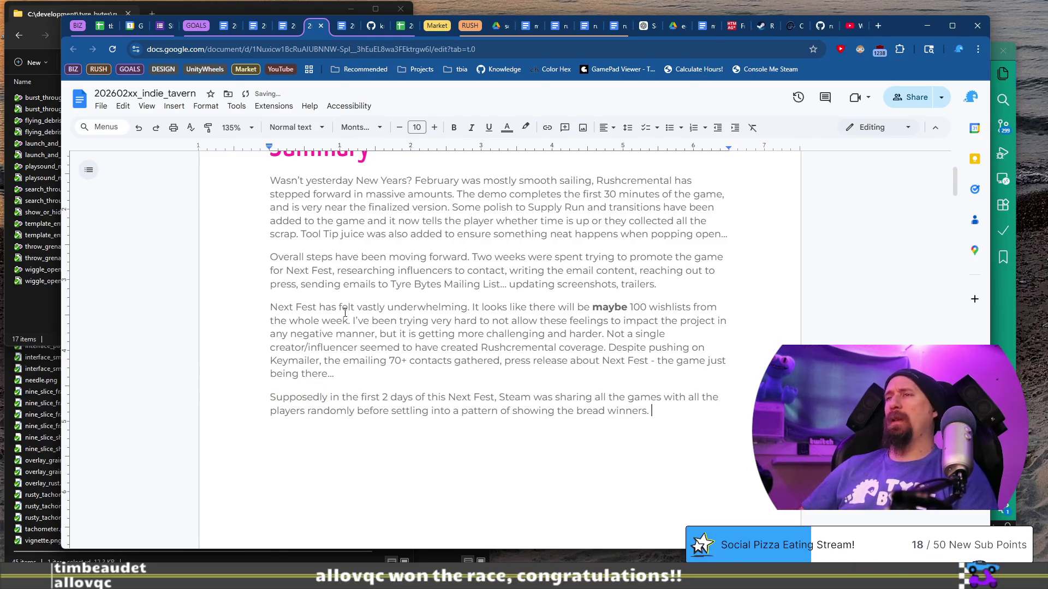
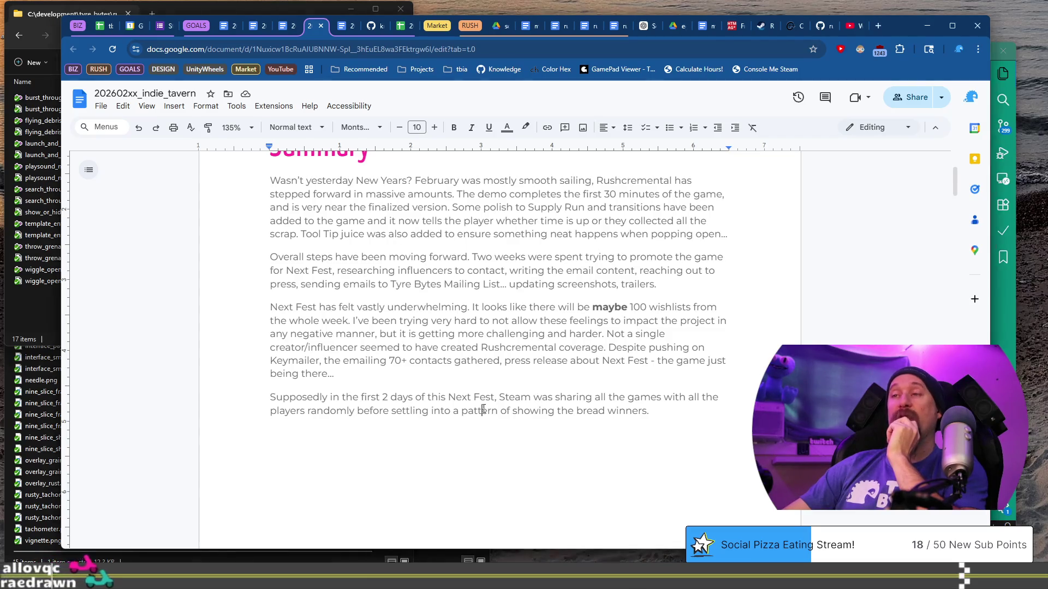
- Append a sentence to the last paragraph: it didn't seem the case when he poked around, but he doesn't look at Steam like a normal player
left_click(509, 411)
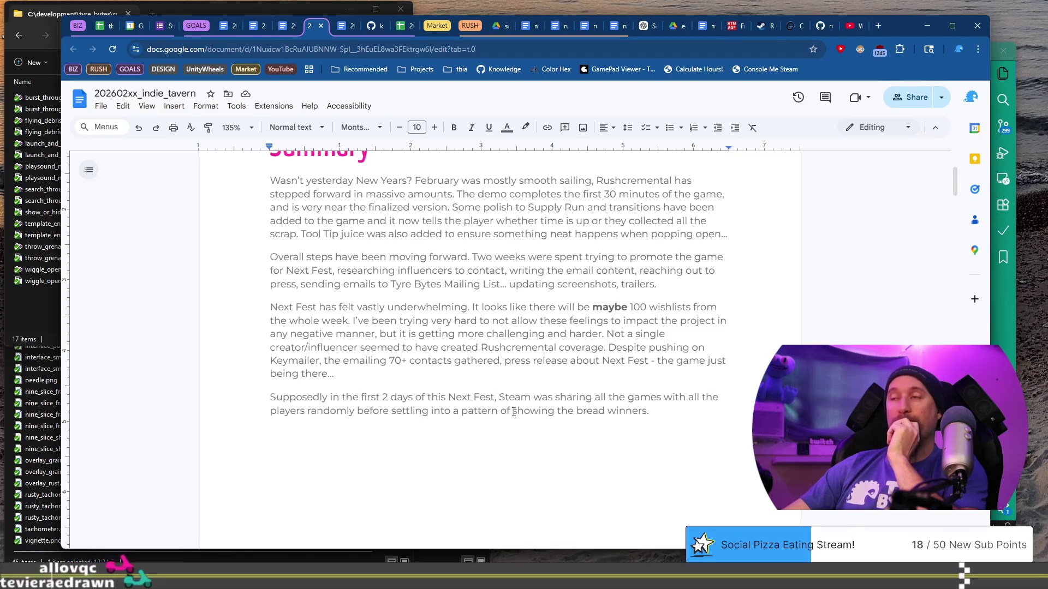
left_click(657, 411)
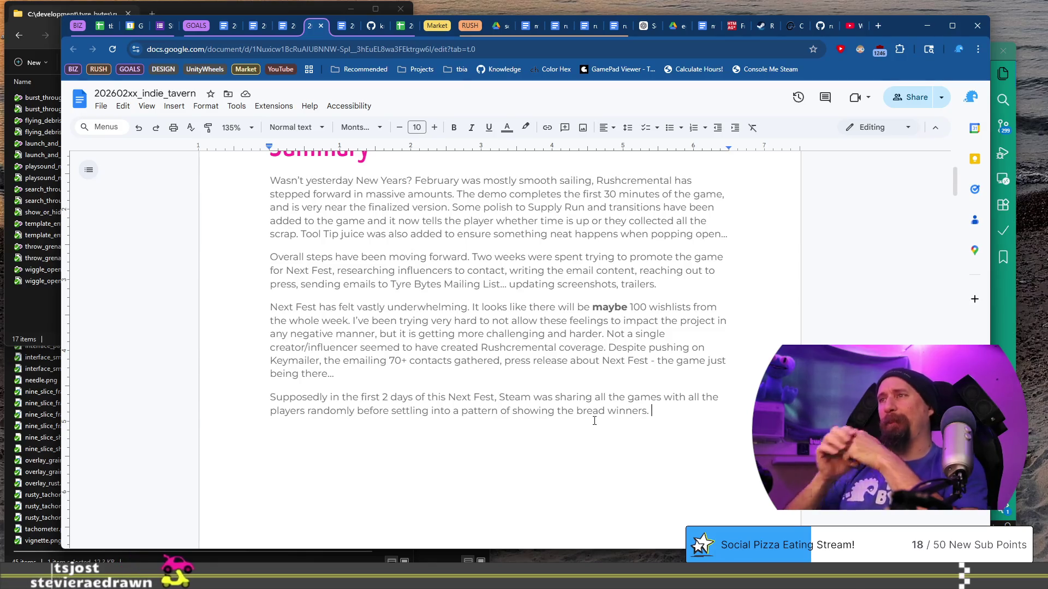
type("Thi")
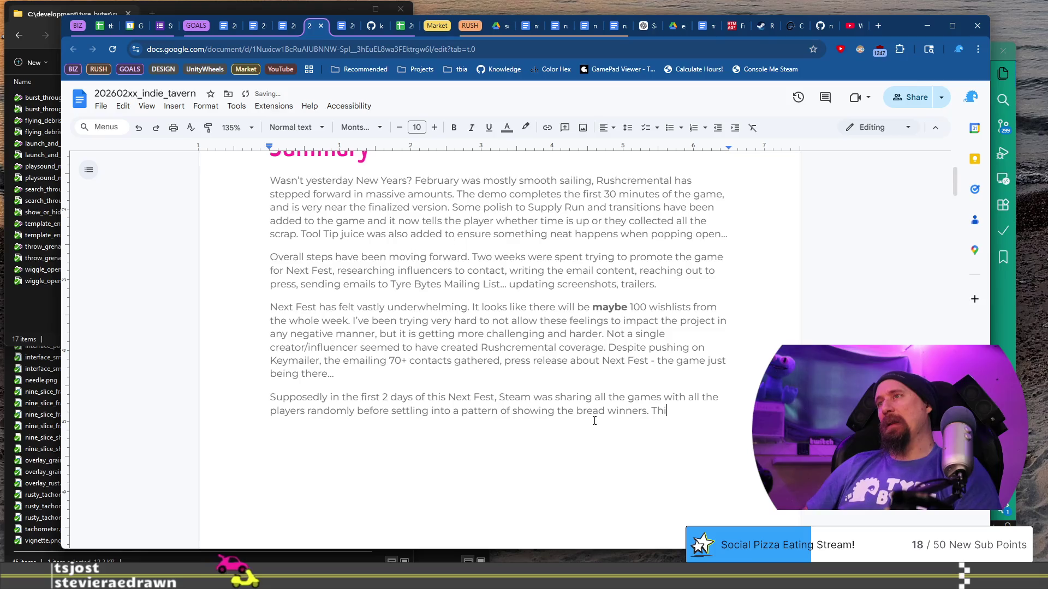
type("s didn't rea")
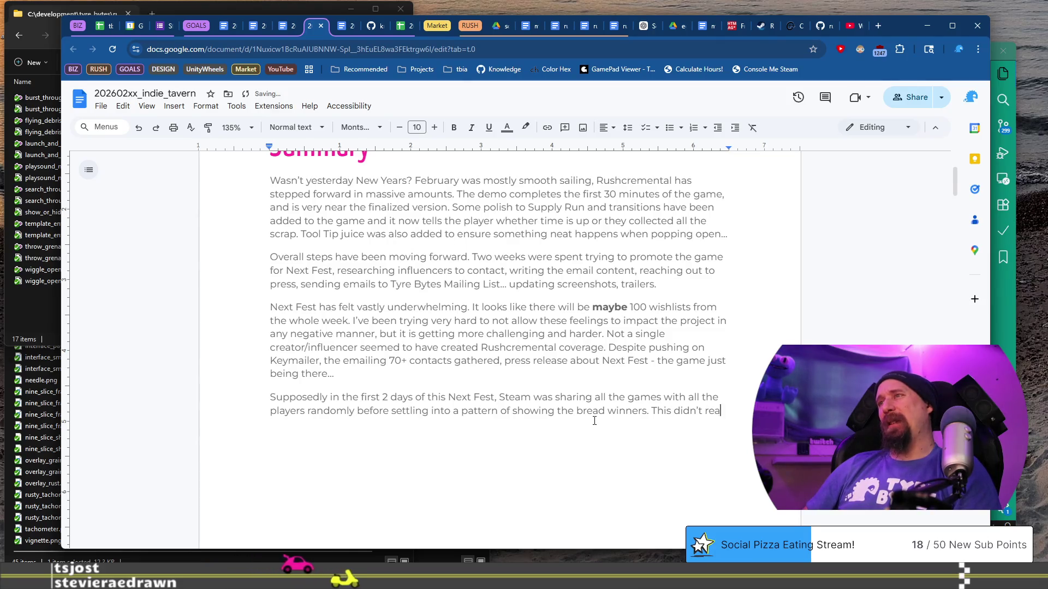
type("lly seem the case when")
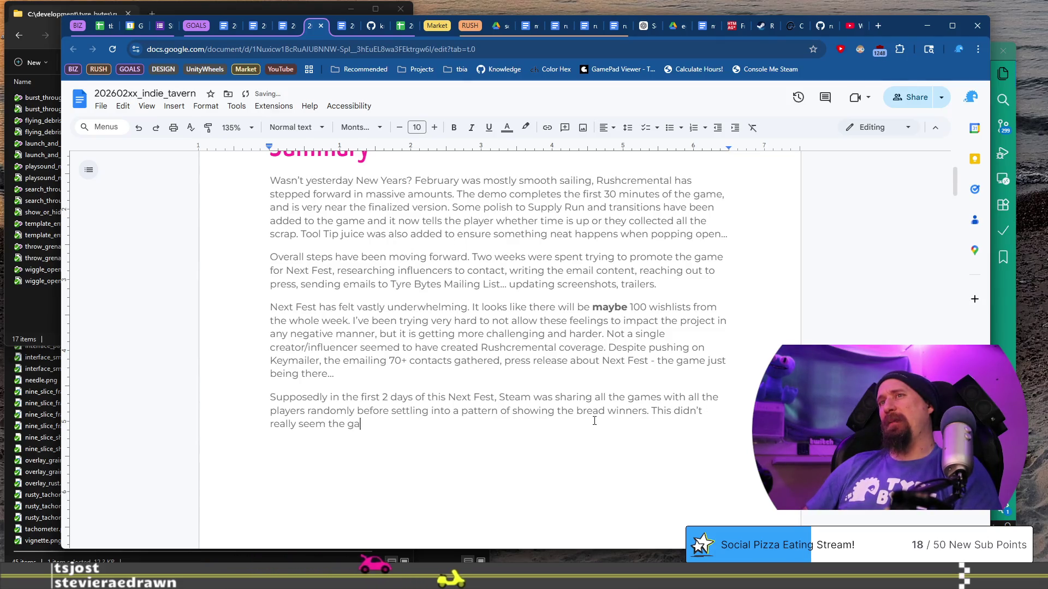
type(" I poked around, but")
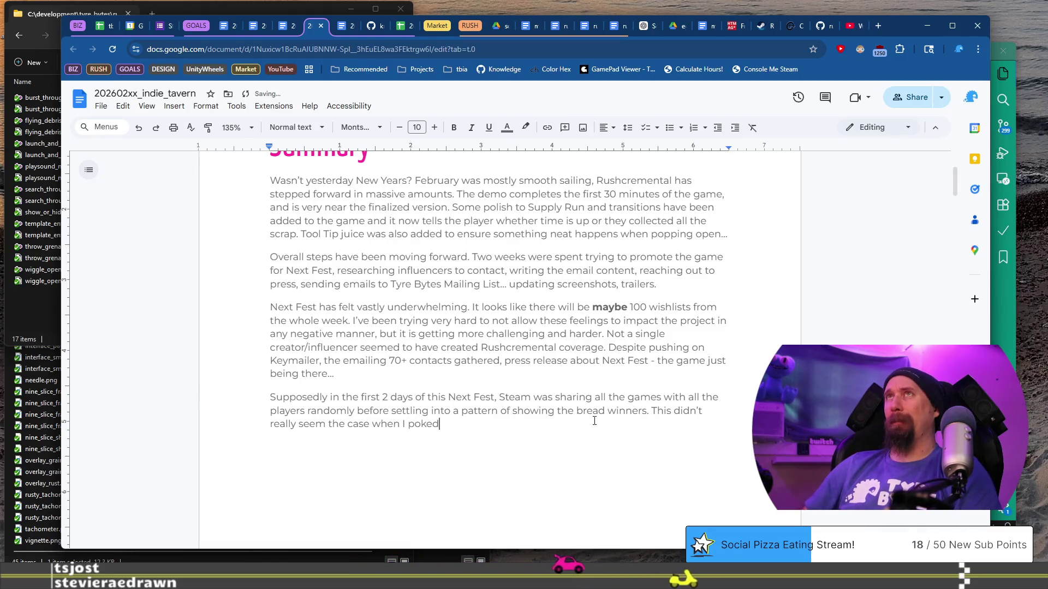
type(" I also didn't")
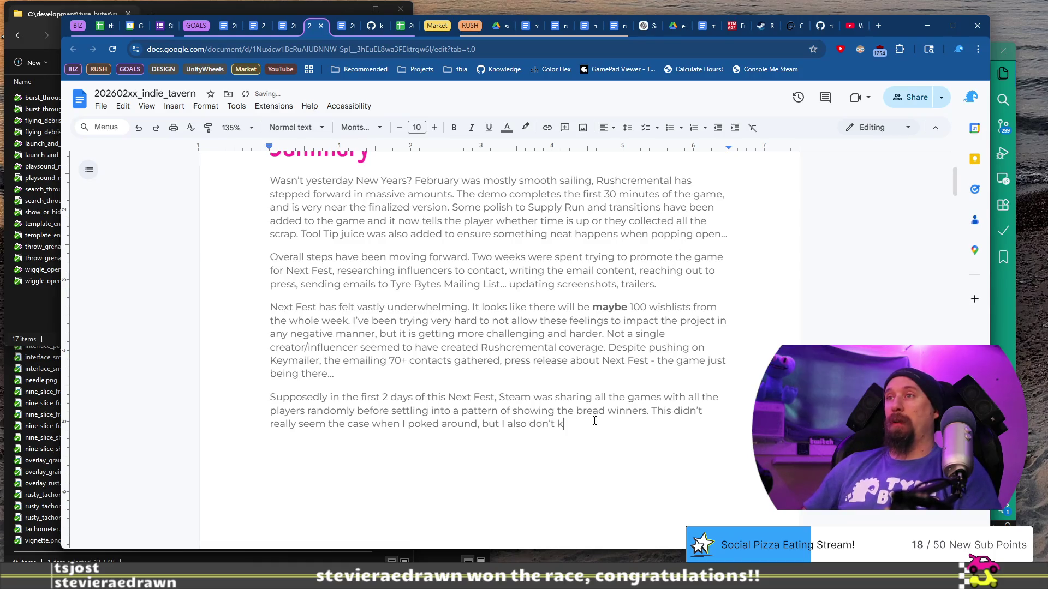
key("BackSpace")
key("BackSpace")
key("BackSpace")
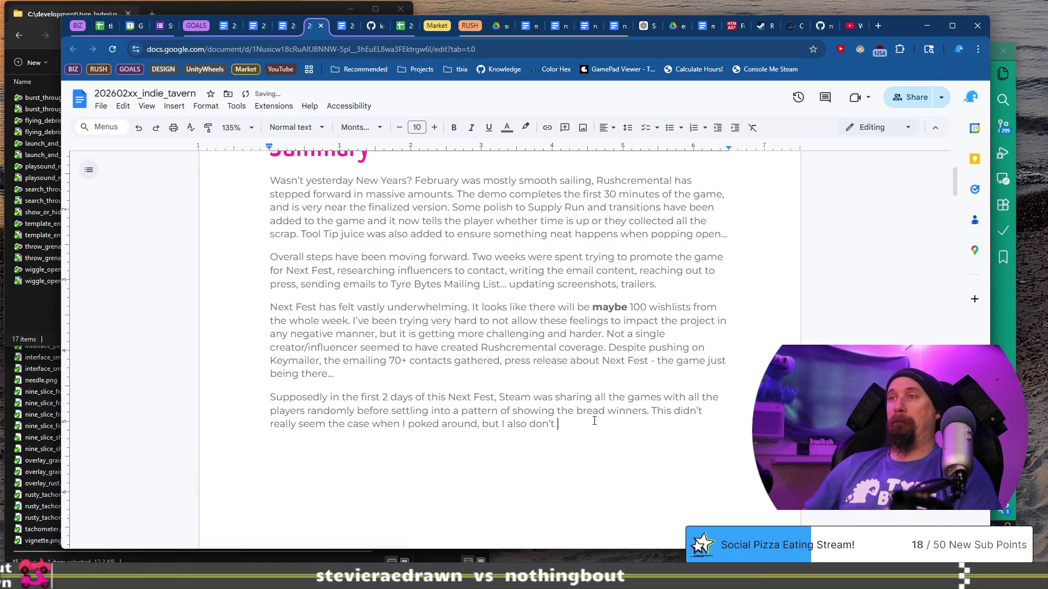
type("I")
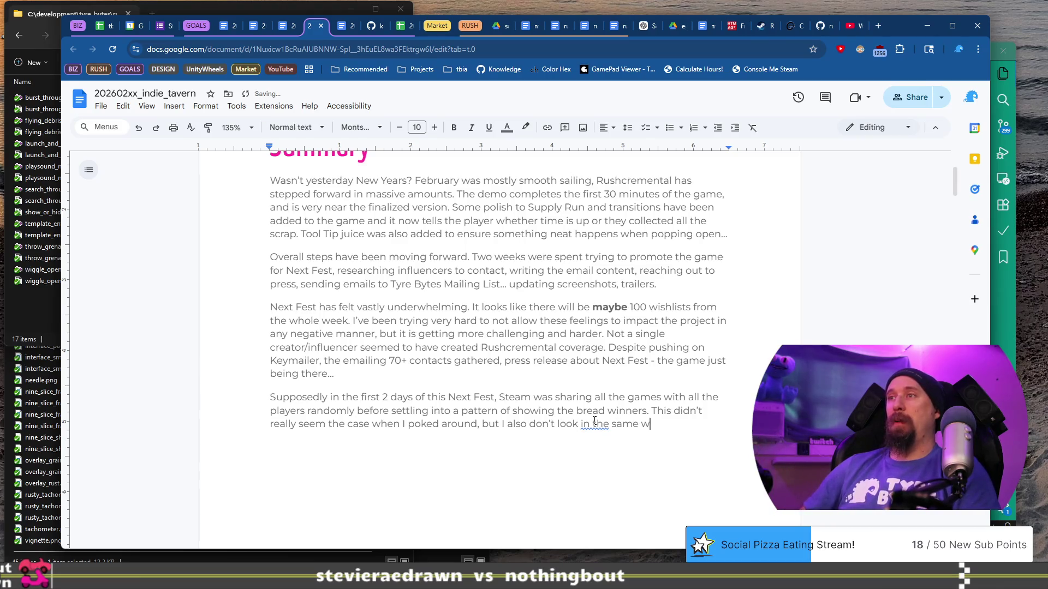
type("a normal")
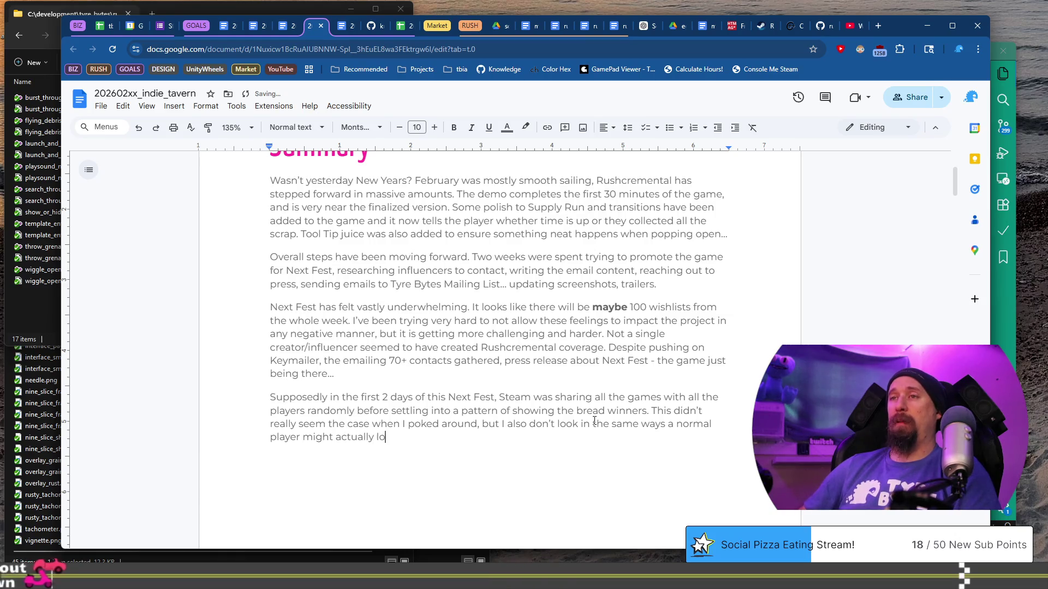
type("ok. How")
key("BackSpace")
key("BackSpace")
key("BackSpace")
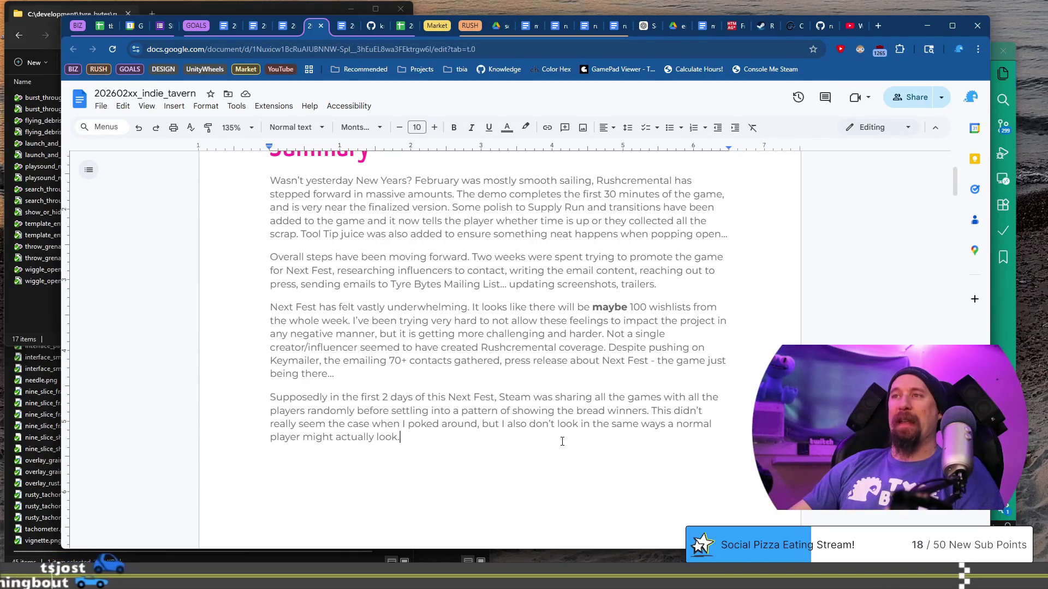
- Start a blank paragraph after the Next Fest paragraph ending 'might actually look.'
key("Return")
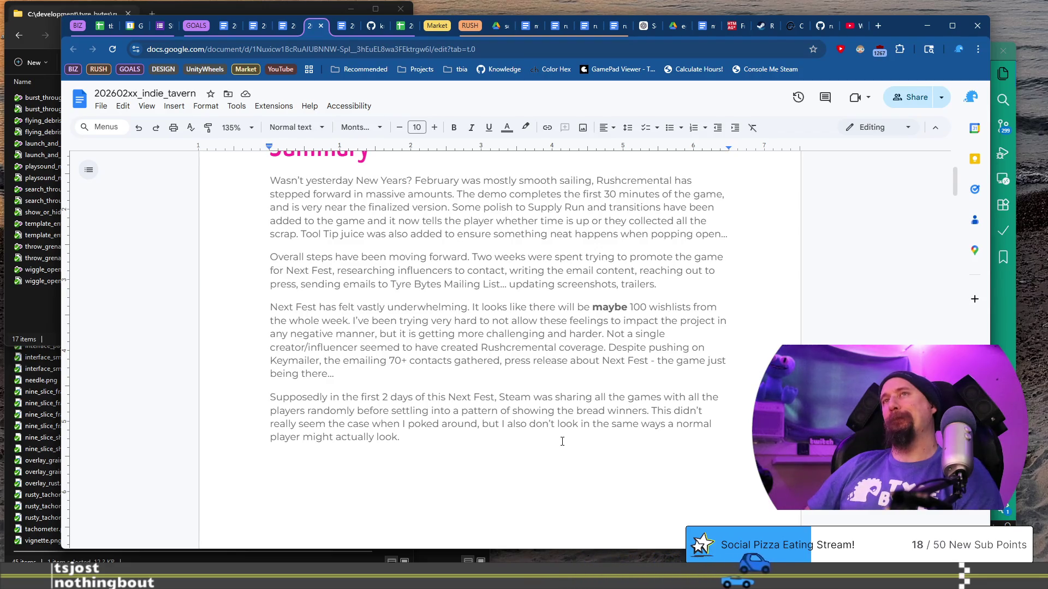
scroll(562, 441, "up", 1)
scroll(562, 441, "down", 1)
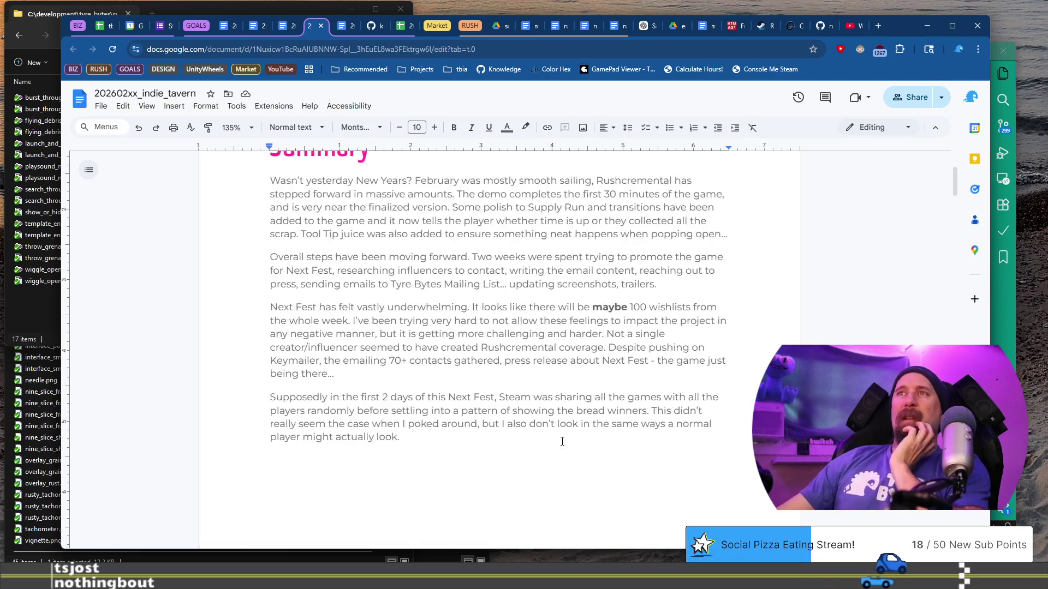
scroll(562, 441, "down", 4)
scroll(562, 441, "up", 3)
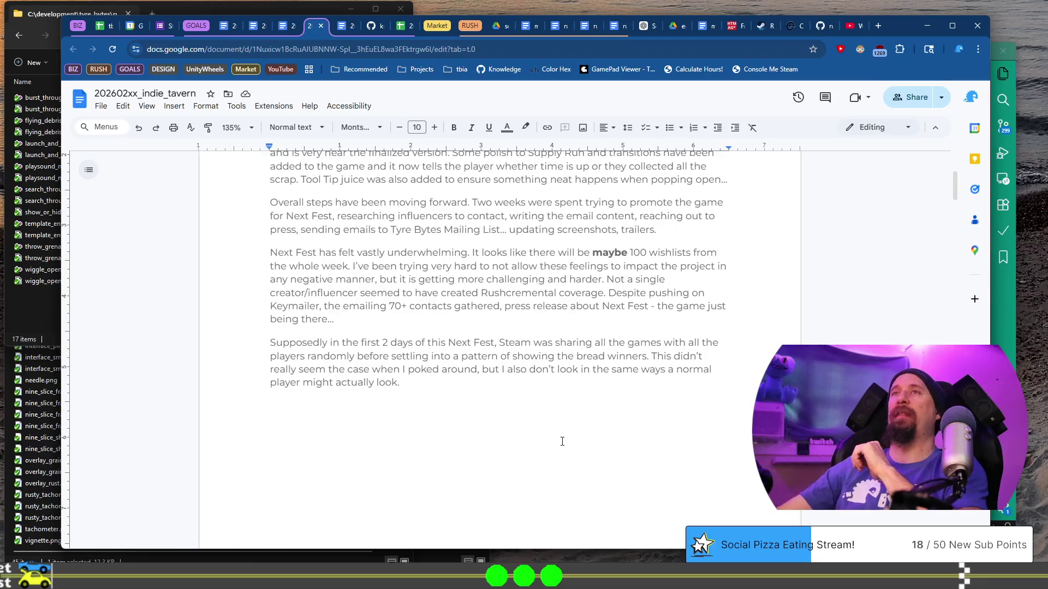
scroll(562, 439, "down", 4)
scroll(563, 434, "up", 3)
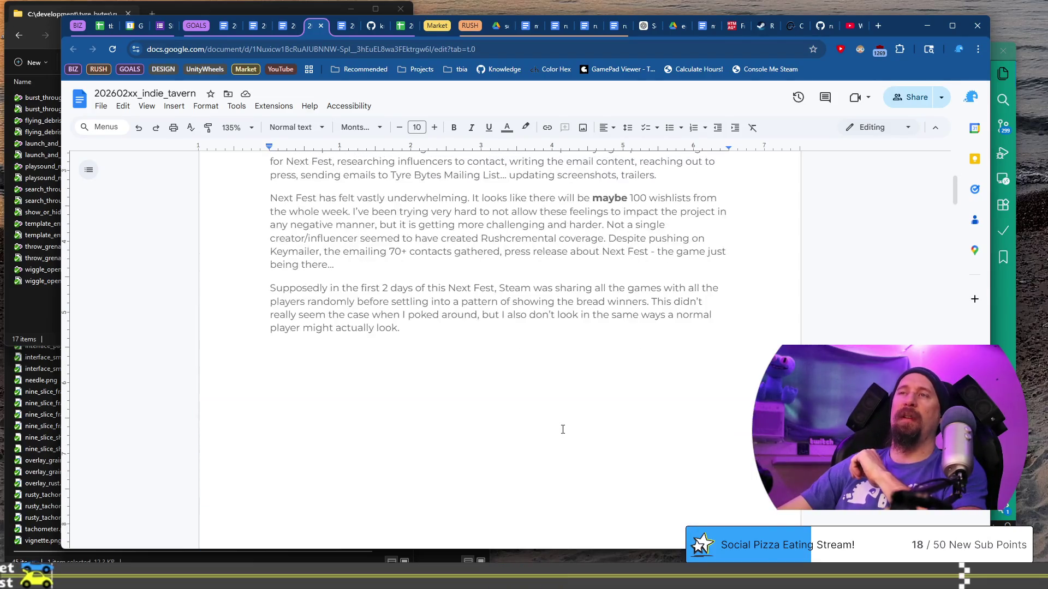
- Begin the new paragraph, rewording the opening to 'February had many great…'
type("February was")
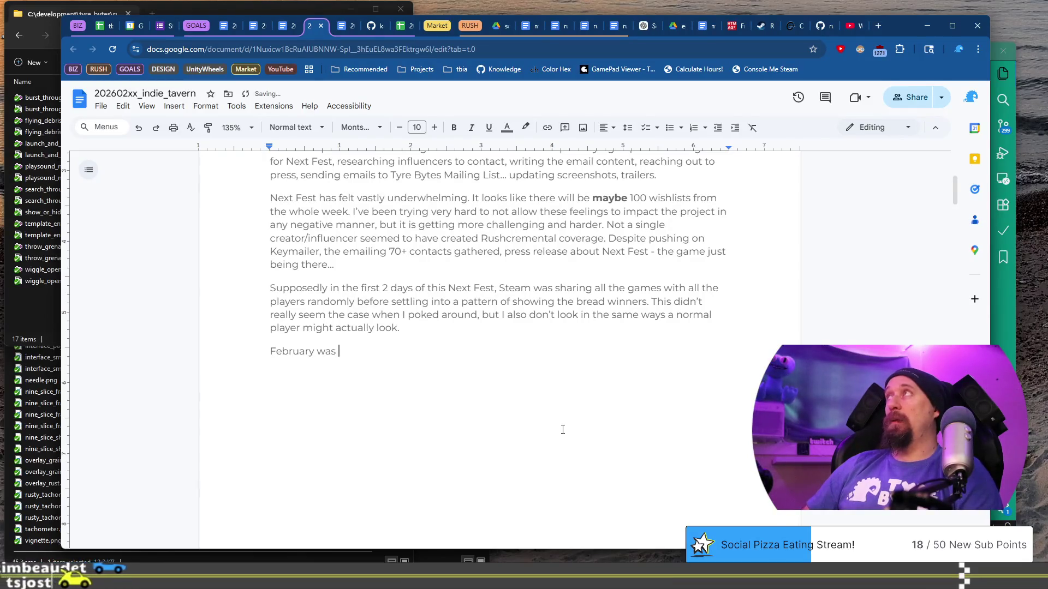
key("BackSpace")
key("BackSpace")
key("BackSpace")
key("BackSpace")
type("had a")
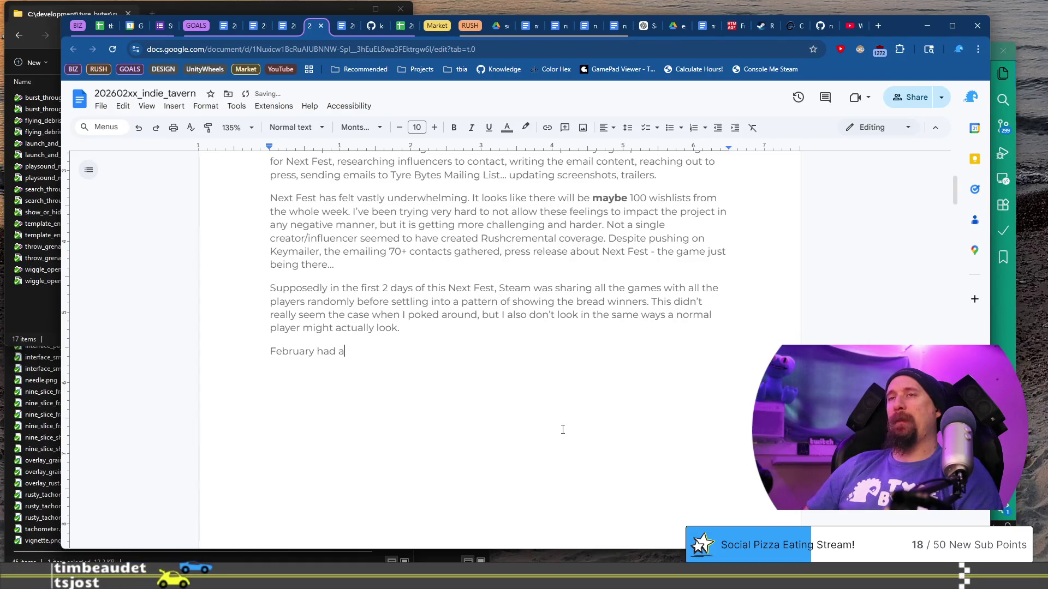
type(" great reminder")
key("ctrl+Left")
key("ctrl+Left")
key("ctrl+Left")
type("many")
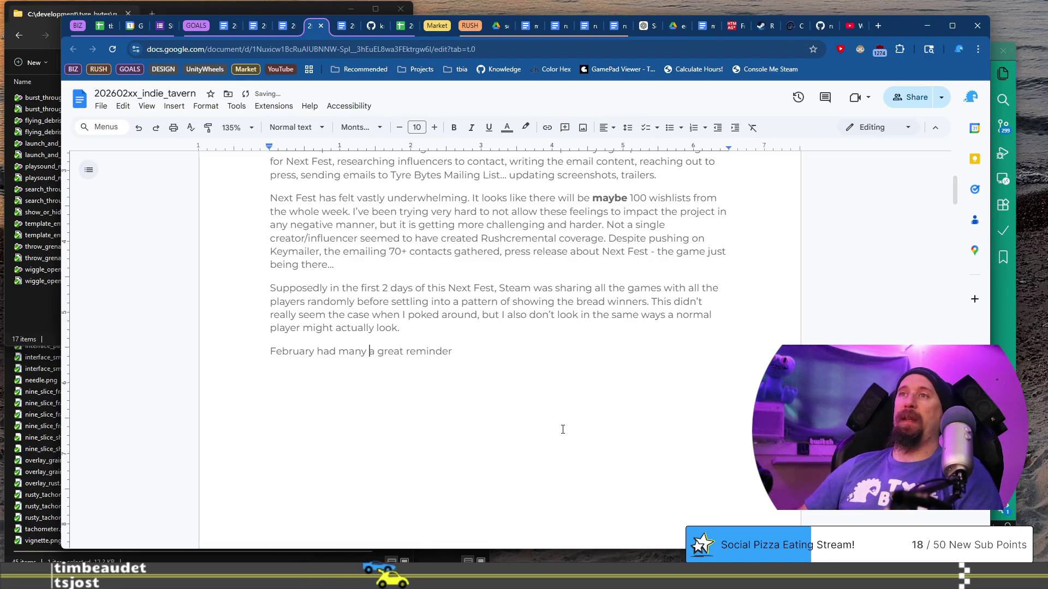
key("Delete")
key("Delete")
key("ctrl+Right")
- Extend the opening sentence to mention Twitch conversations
type("momentsin")
key("BackSpace")
key("BackSpace")
key("BackSpace")
type("in Twitc")
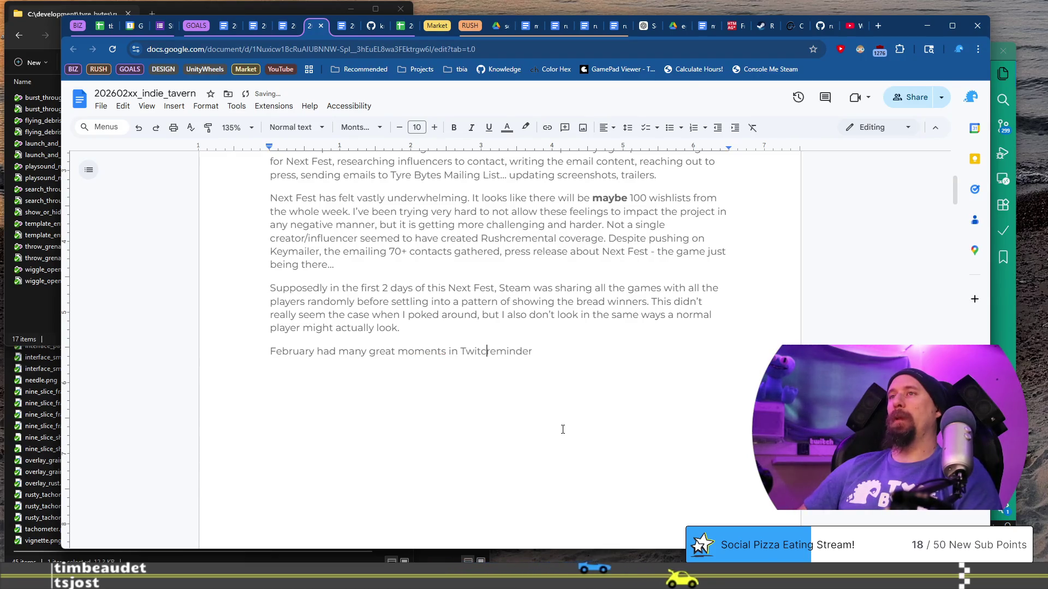
type("h")
key("ctrl+Left")
key("ctrl+Left")
key("ctrl+Left")
key("ctrl+Delete")
type("conversations")
key("ctrl+Right")
key("ctrl+Home")
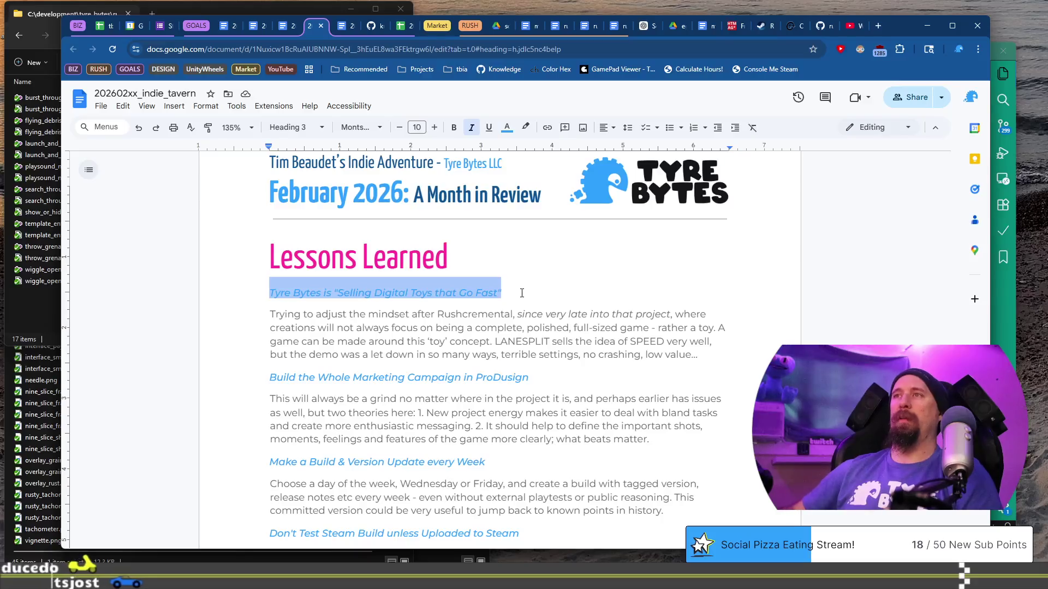
- Add the tagline 'Tyre Bytes is Creating Digital Toys that Go Fast', replacing Selling with Creating
left_click(522, 290)
type("c")
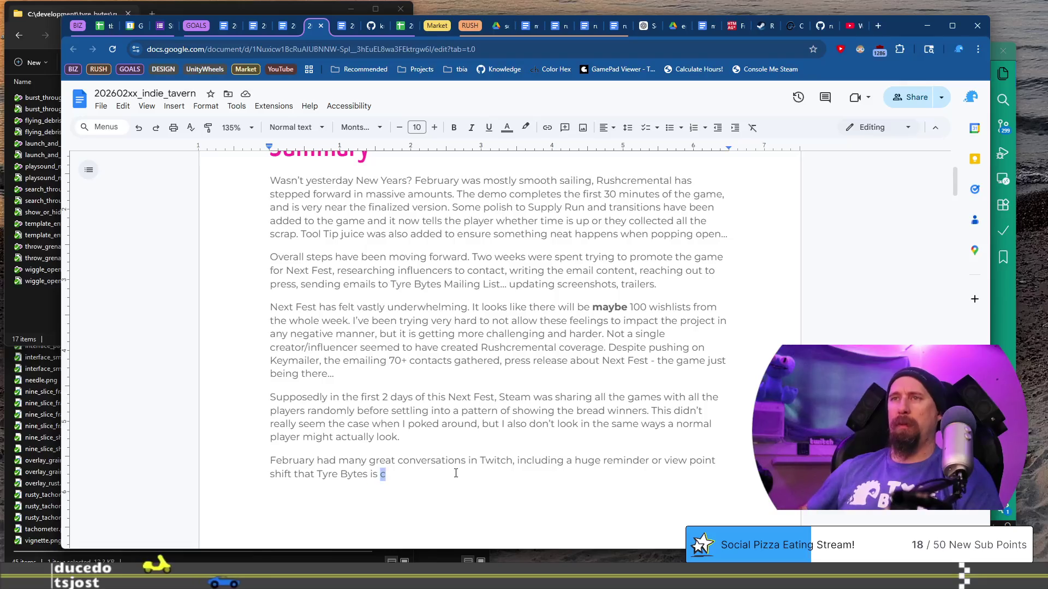
key("BackSpace")
type("\"Selling Digital Toys that Go Fast\"")
key("ctrl+Left")
key("ctrl+Left")
key("ctrl+Left")
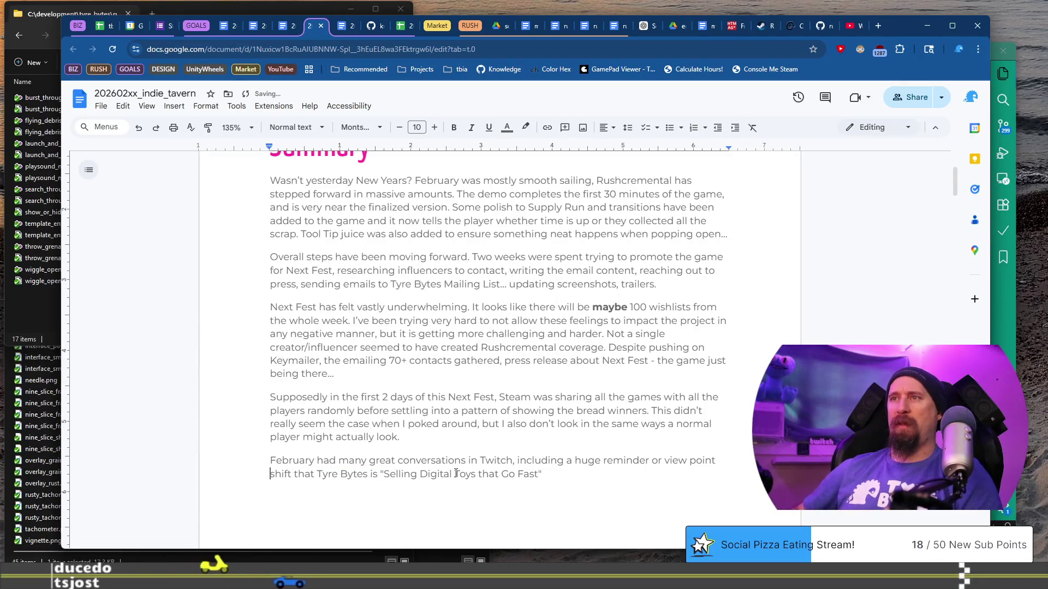
key("ctrl+Right")
key("ctrl+Right")
key("ctrl+shift+Right")
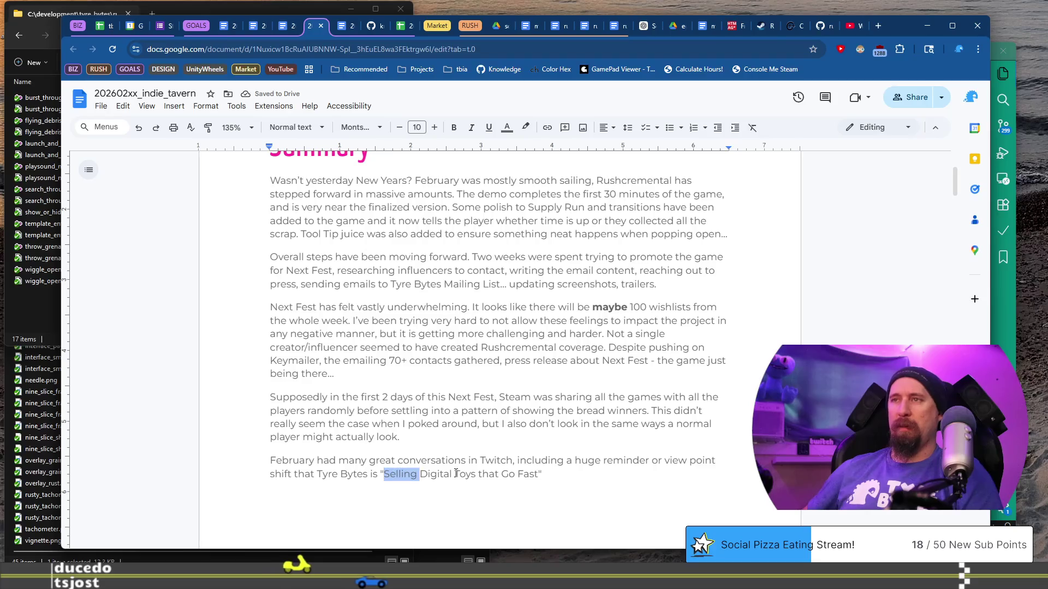
key("BackSpace")
- Remove the tagline's quotation marks, end it with a period, and bold it
key("BackSpace")
type("Creating")
key("End")
key("BackSpace")
type("/")
key("BackSpace")
type(".")
key("Left")
key("ctrl+shift+Left")
key("ctrl+shift+Left")
key("ctrl+shift+Left")
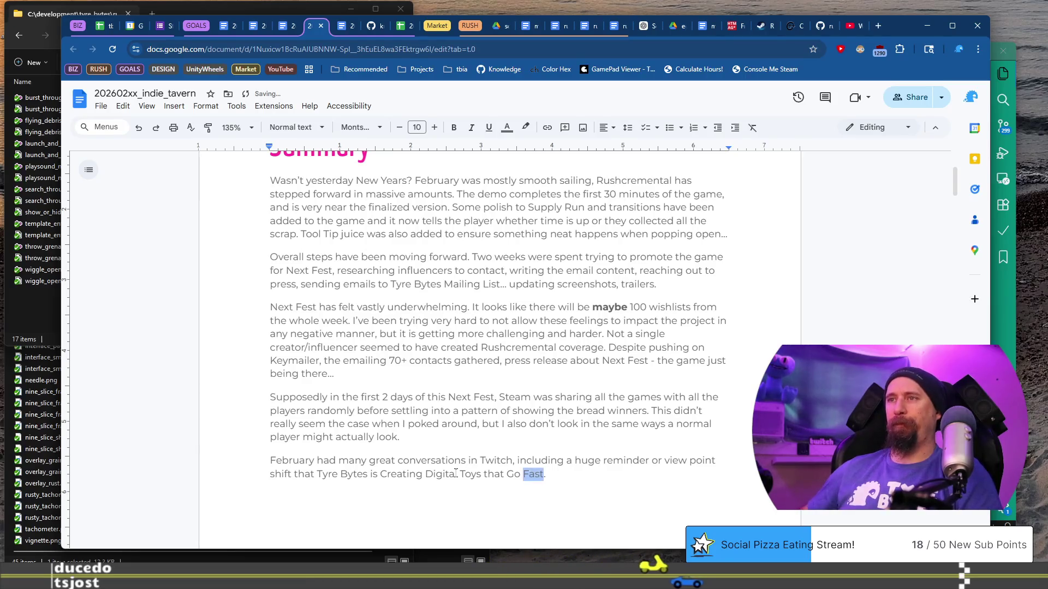
key("ctrl+shift+Left")
key("ctrl+b")
key("End")
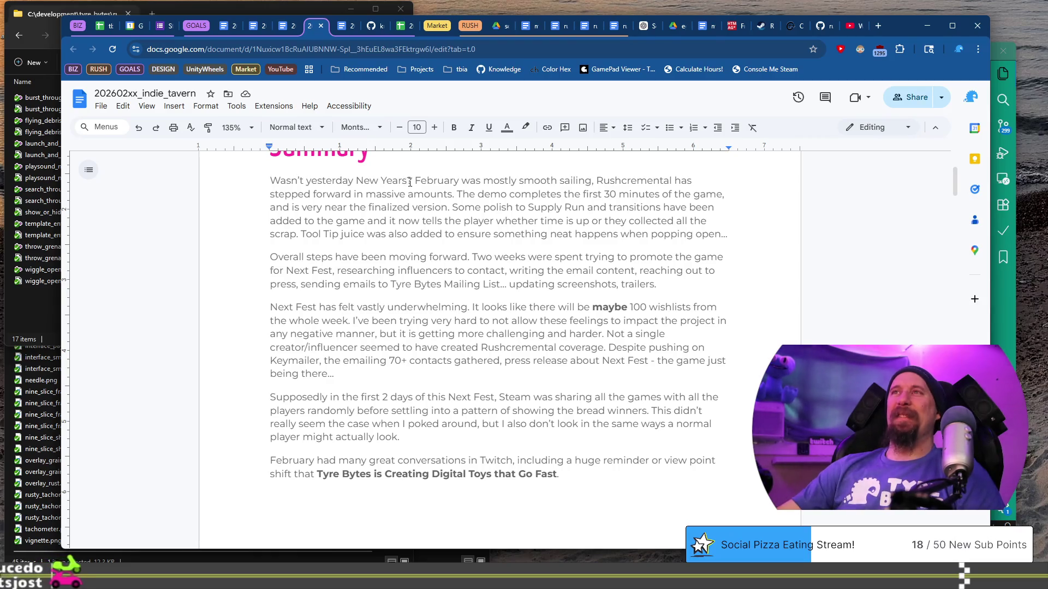
- Bold the first Summary paragraph's opening question 'Wasn't yesterday New Years?'
left_click_drag(270, 181, 412, 180)
key("ctrl+b")
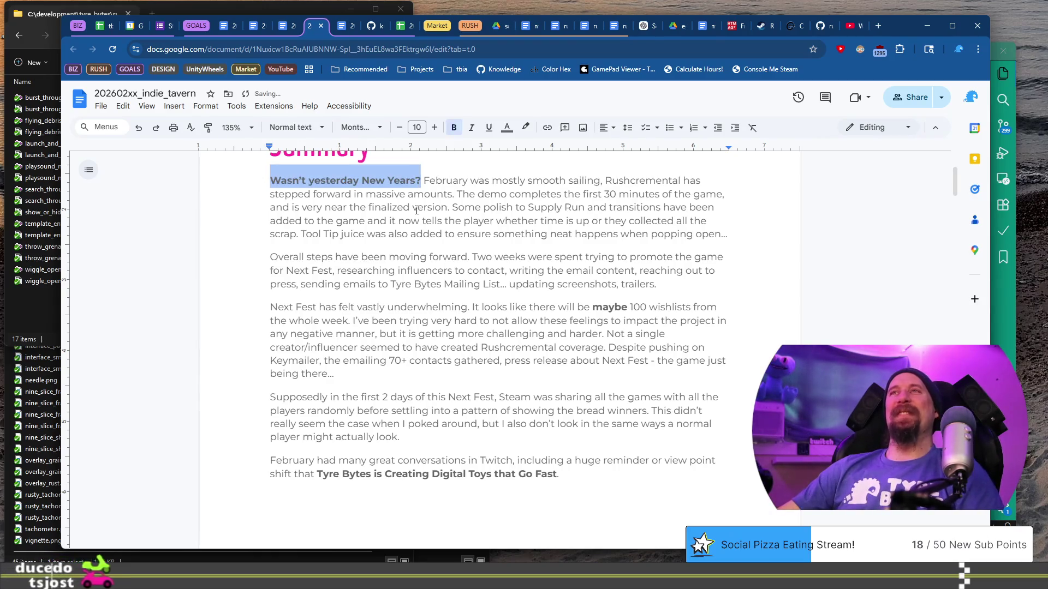
- Unbold 'Wasn't yesterday New Years?' and deselect it
key("ctrl+b")
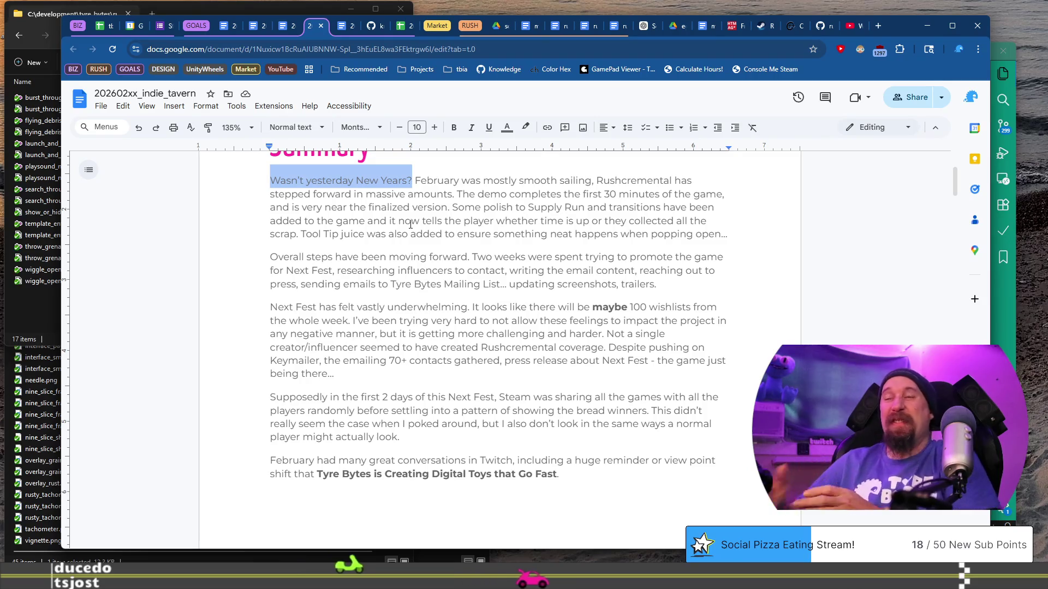
left_click(600, 474)
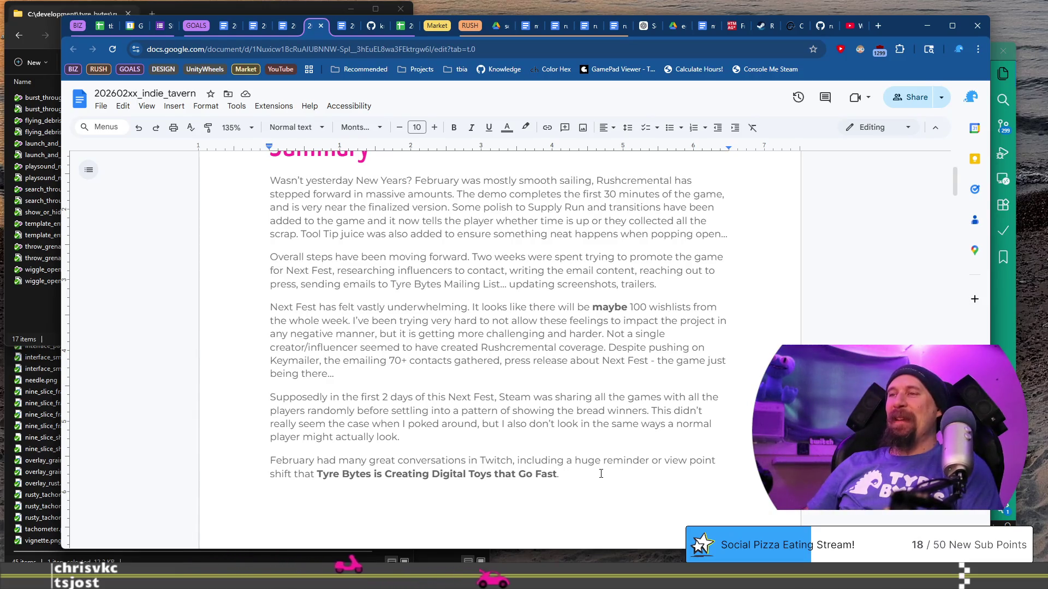
- Add the LANESPLIT frying-pan sentence and a bolded 'I don't understand how to sell games.'
type(" LANE")
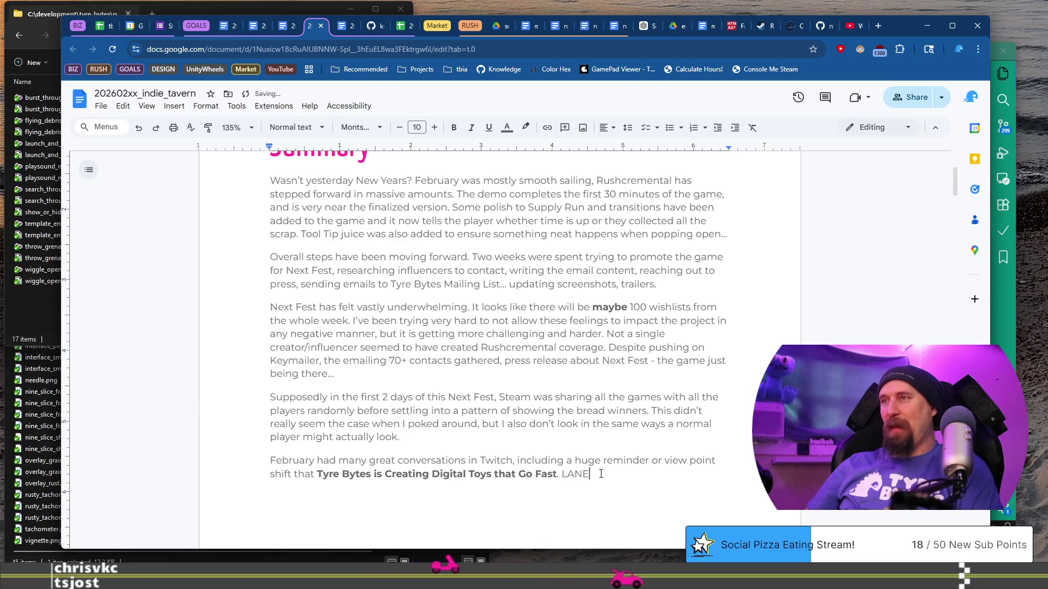
type("SPLIT ha")
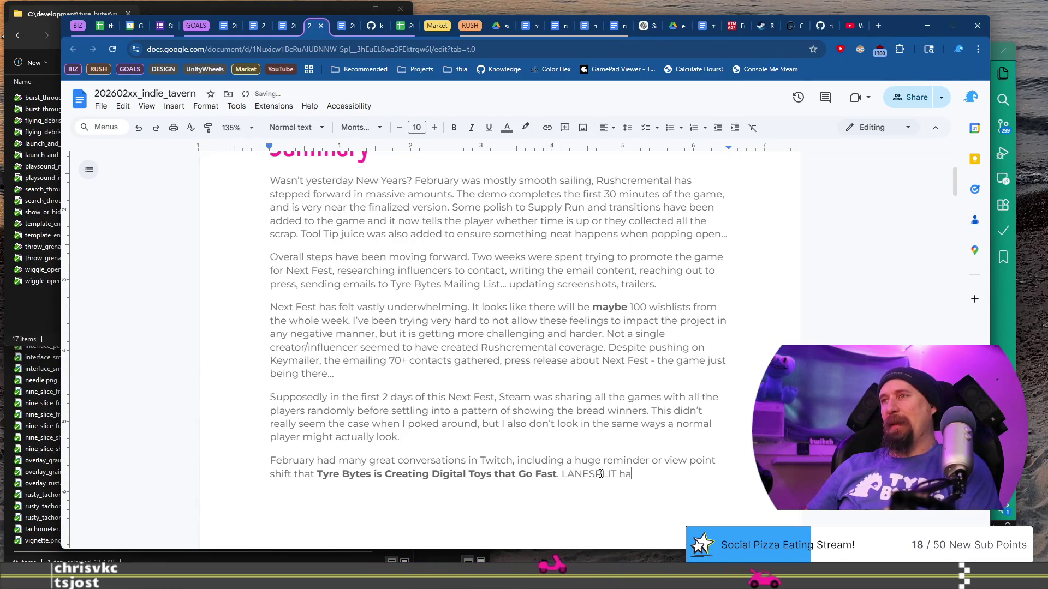
type("s absolute w")
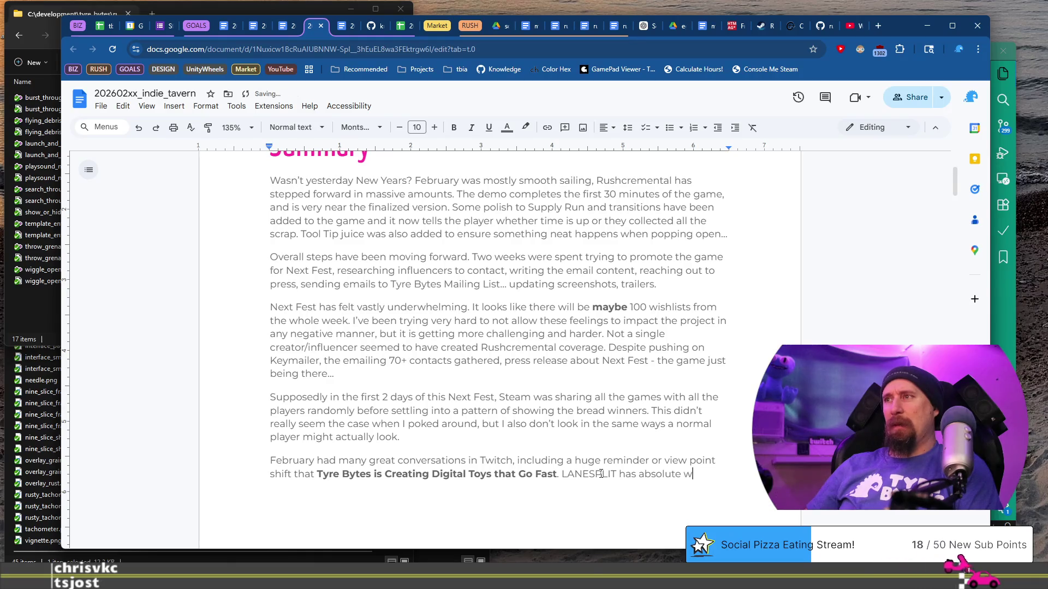
type("hacked")
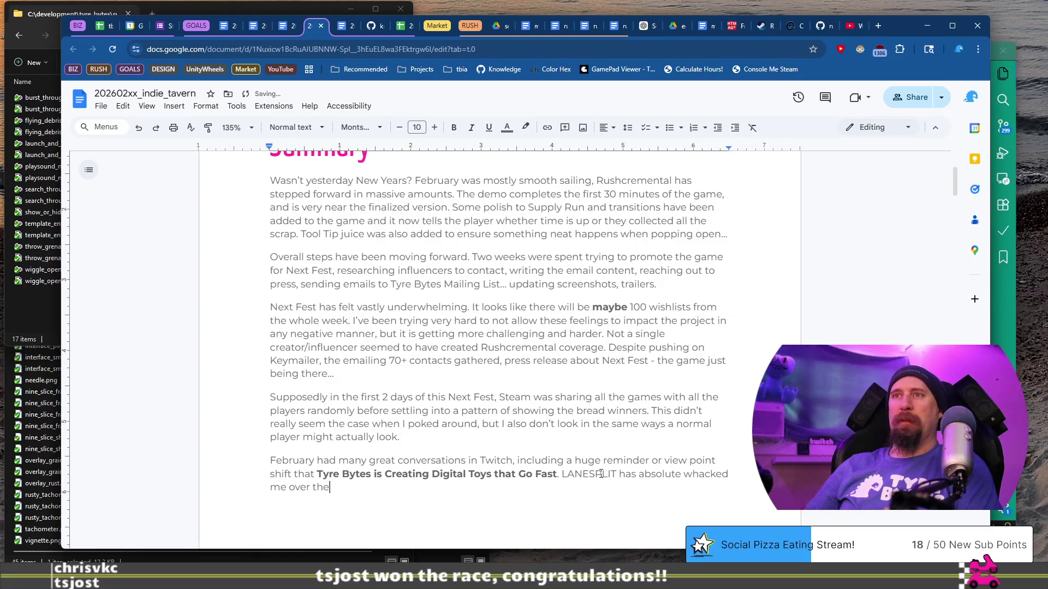
type("ead with a frying pan")
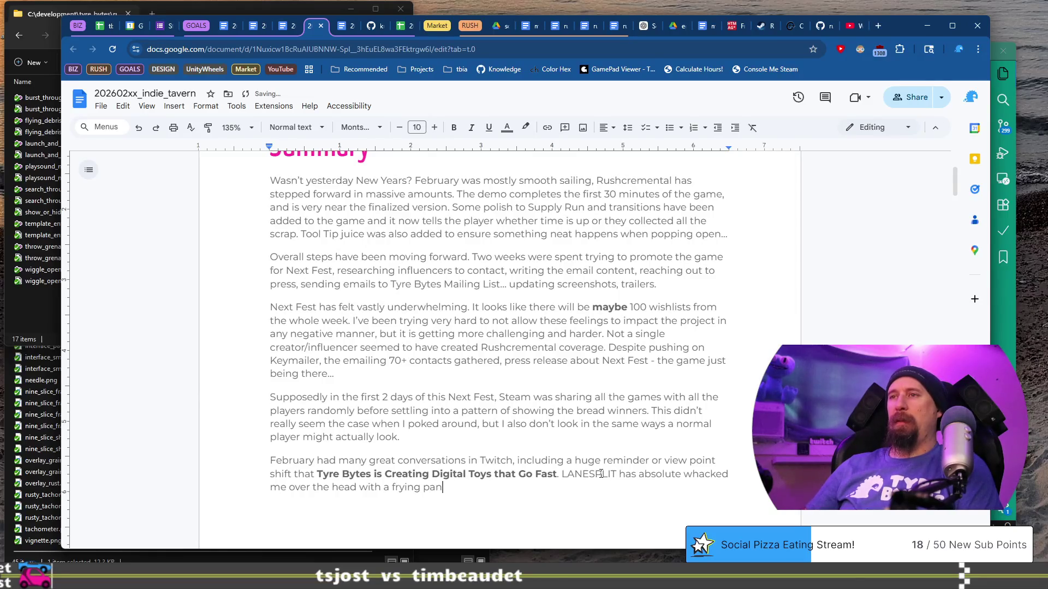
type(", cartoon style.")
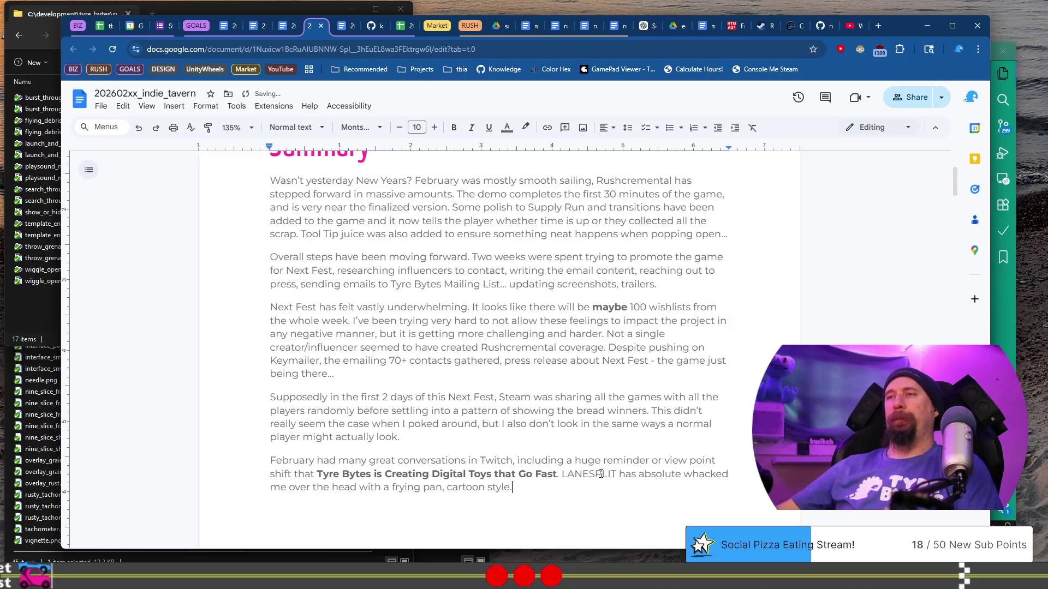
scroll(601, 472, "down", 3)
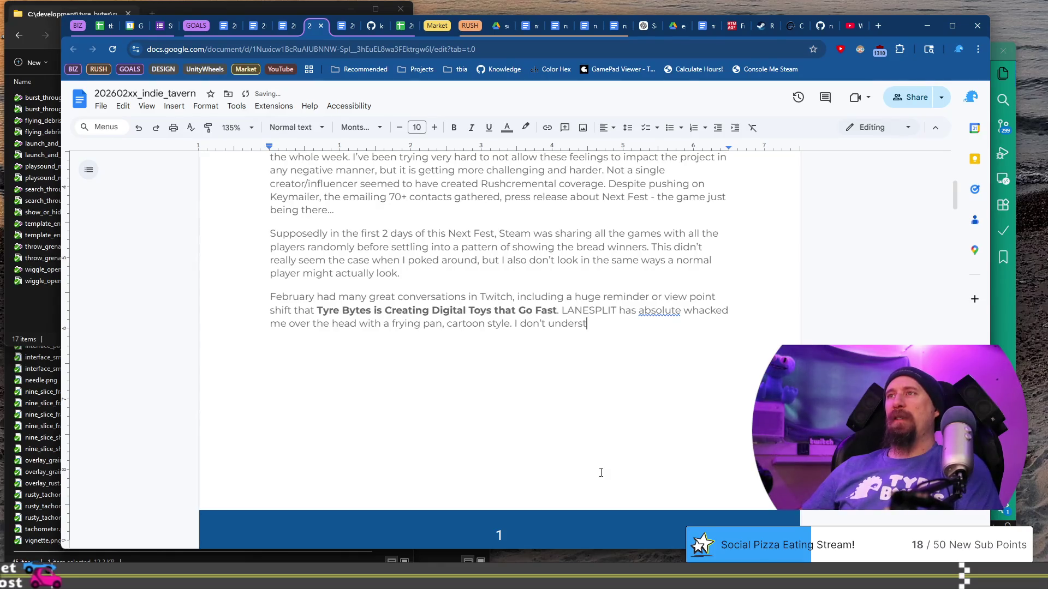
type("and how to sel")
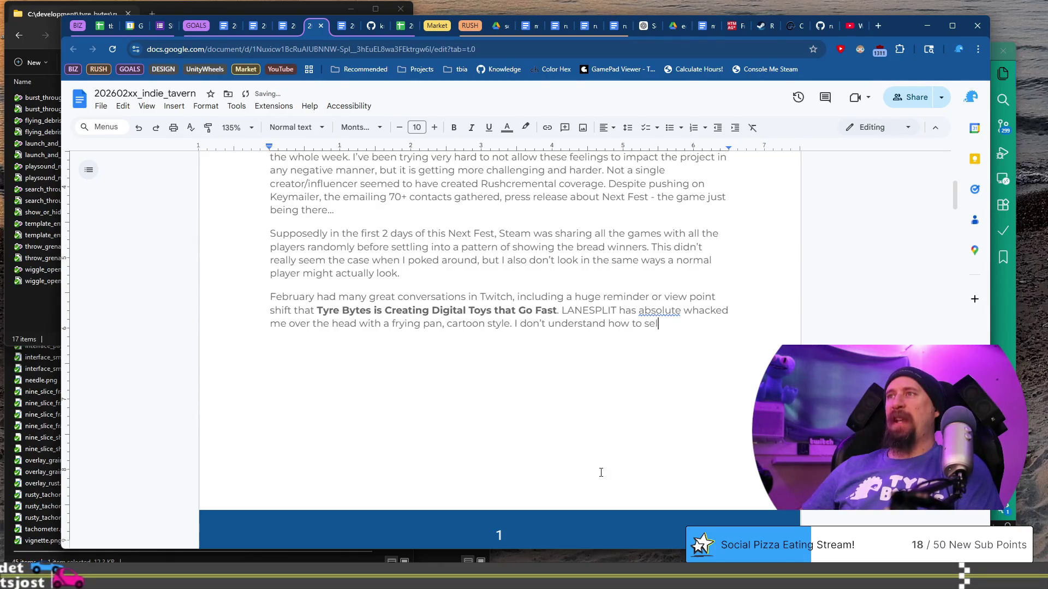
type("l games.")
key("ctrl+shift+Left")
key("ctrl+shift+Left")
key("ctrl+shift+Left")
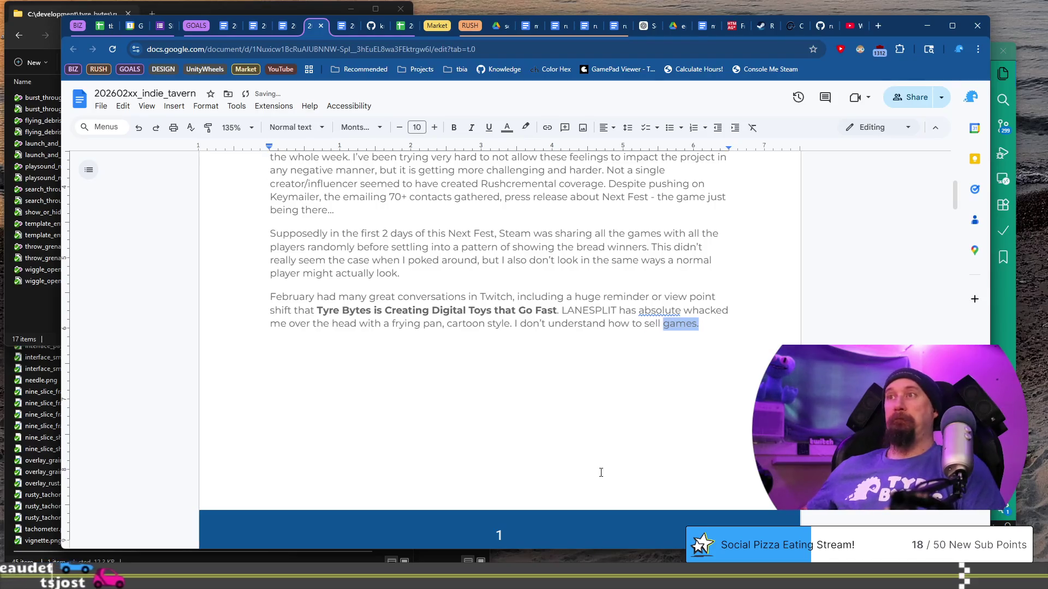
key("ctrl+b")
key("End")
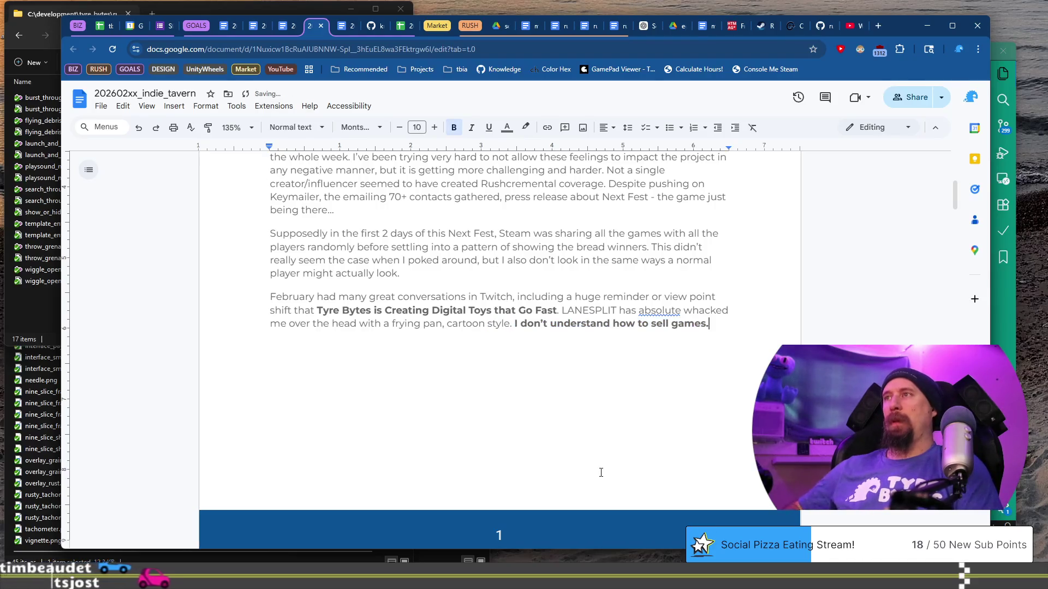
- Follow it with 'It is incrompehensbile.' in regular, non-bold text
key("ctrl+b")
type("It is incrom")
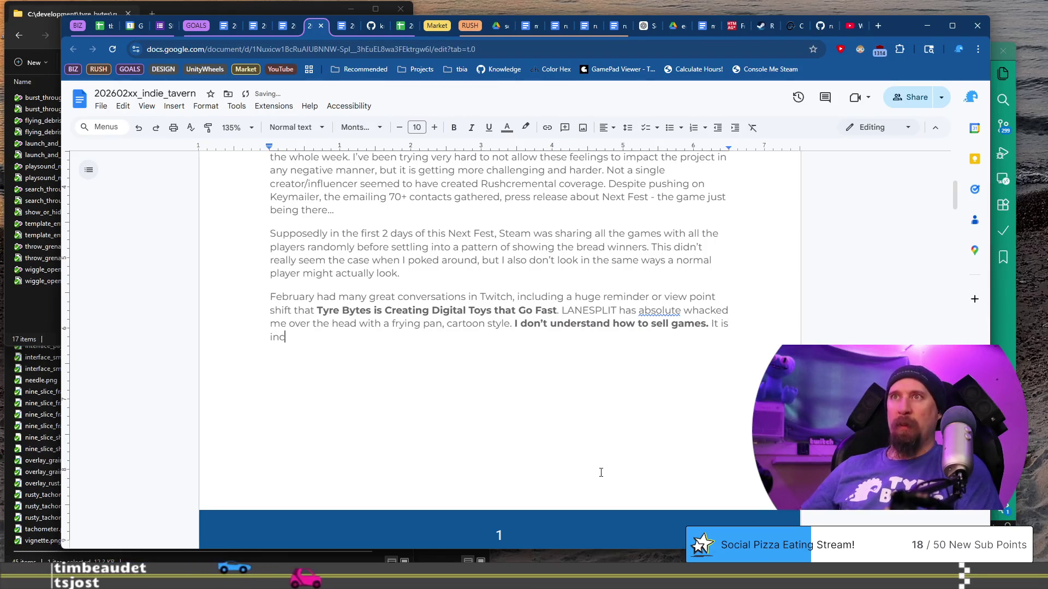
type("pehens")
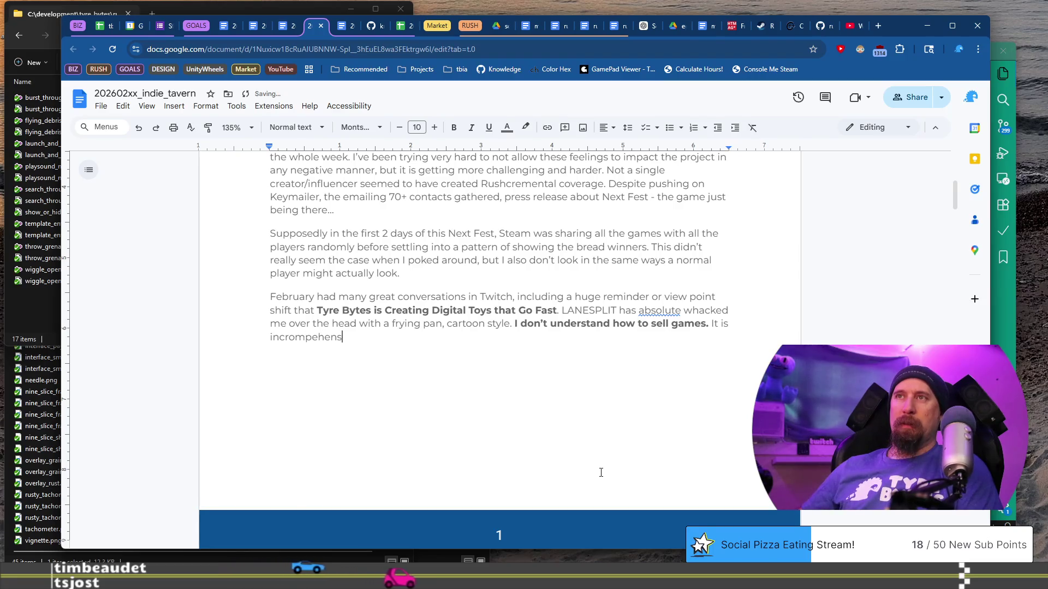
type("bile.")
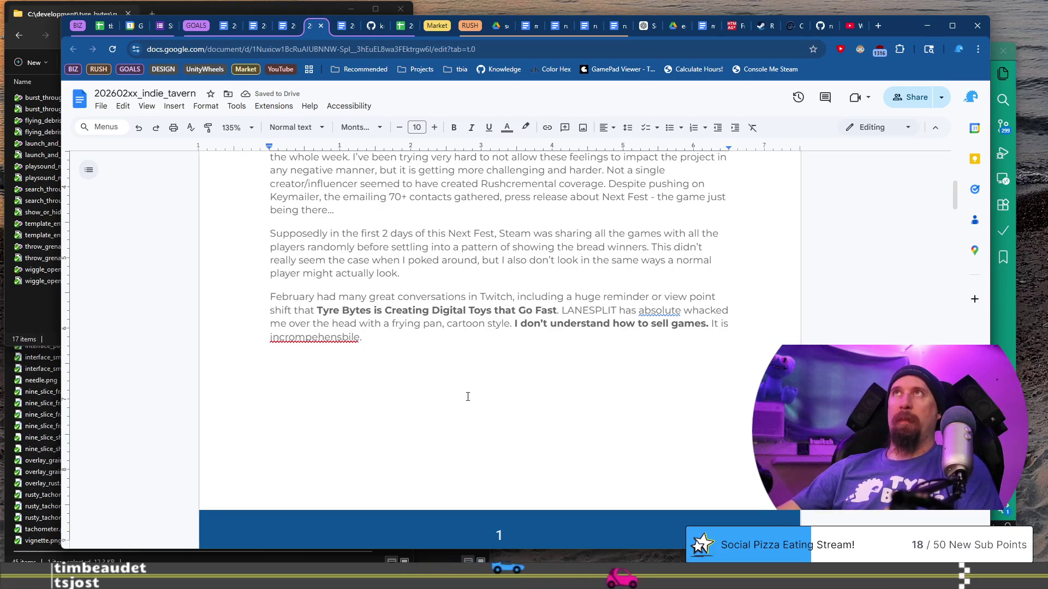
- Correct the misspellings to 'incomprehensible' and 'absolutely' with the spelling suggestions
left_click(312, 337)
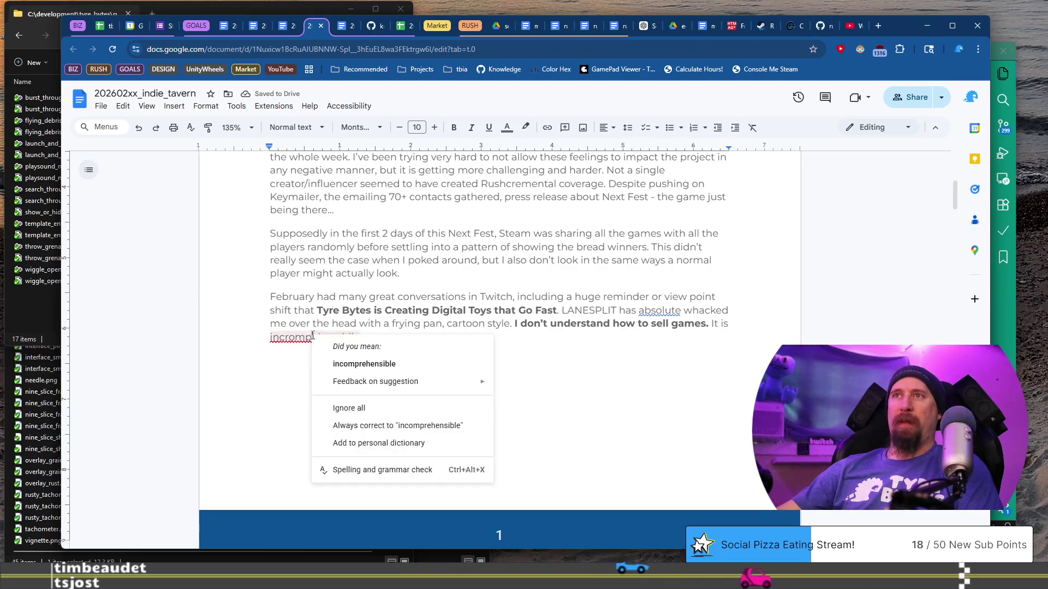
left_click(377, 364)
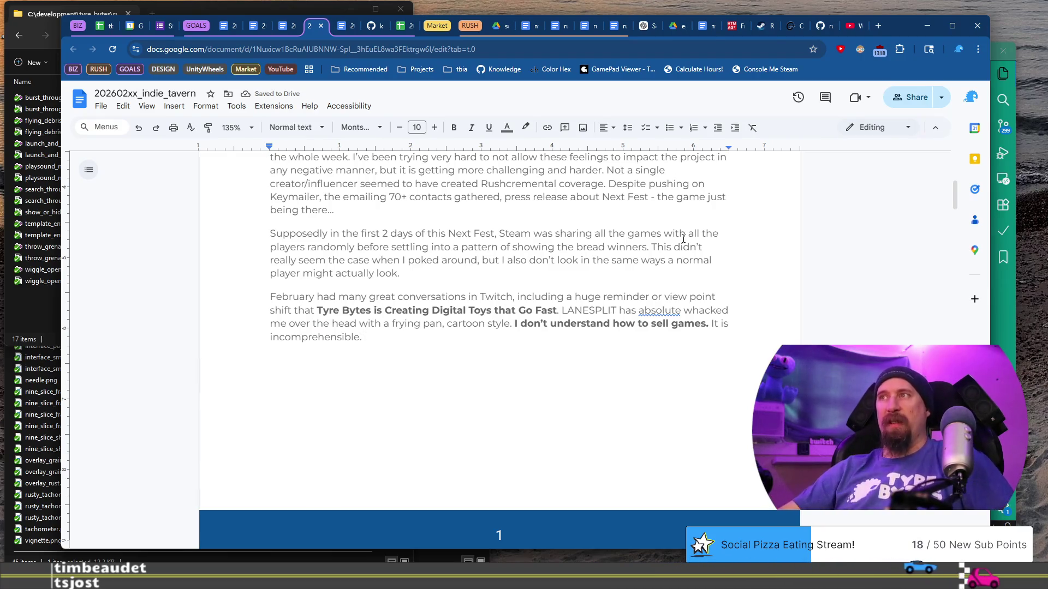
left_click(670, 310)
left_click(686, 339)
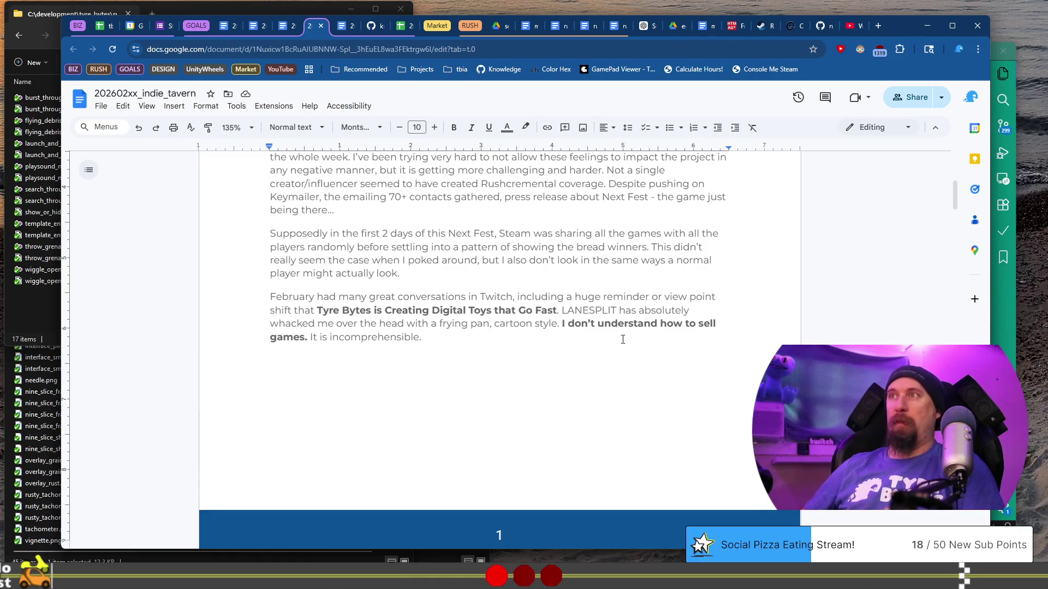
- Insert and then delete a bold underscore blank after 'how to', and begin the next sentence
key("ctrl+shift+Left")
key("ctrl+shift+Left")
key("ctrl+shift+Left")
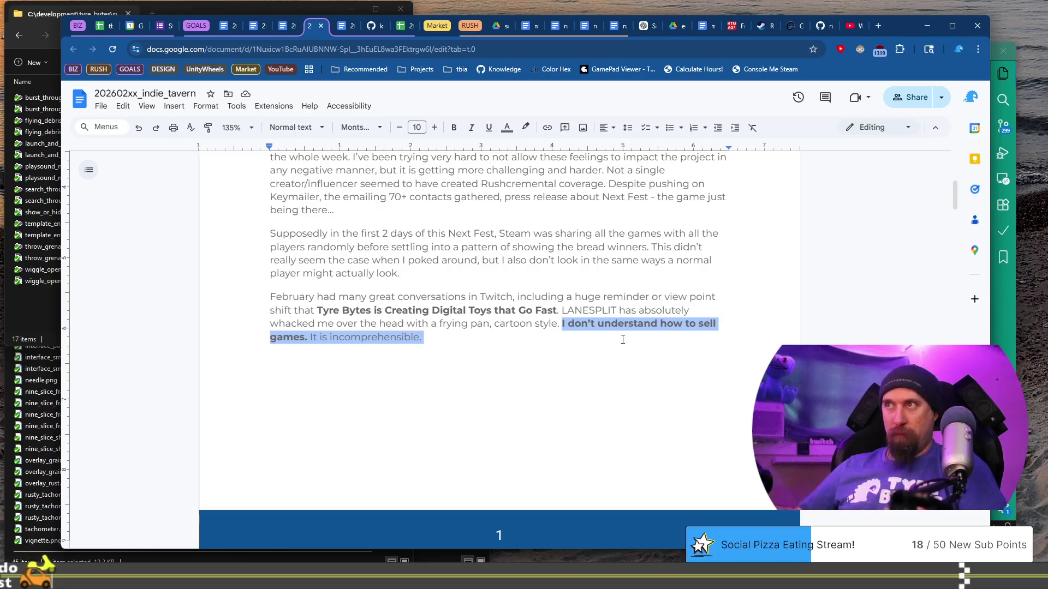
key("Left")
key("Right")
type("____")
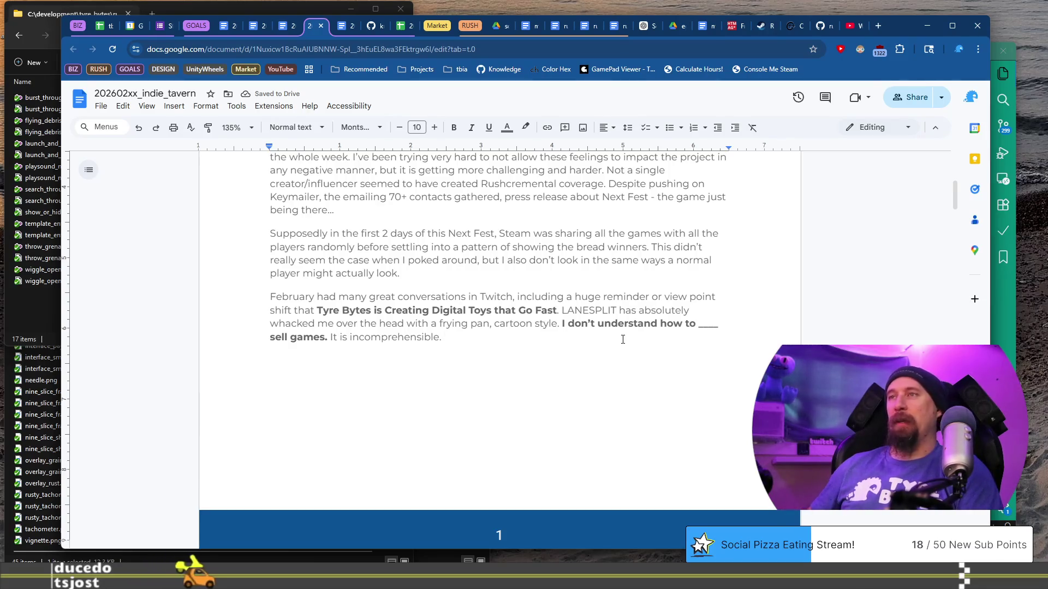
key("Up")
key("End")
key("Left")
key("Left")
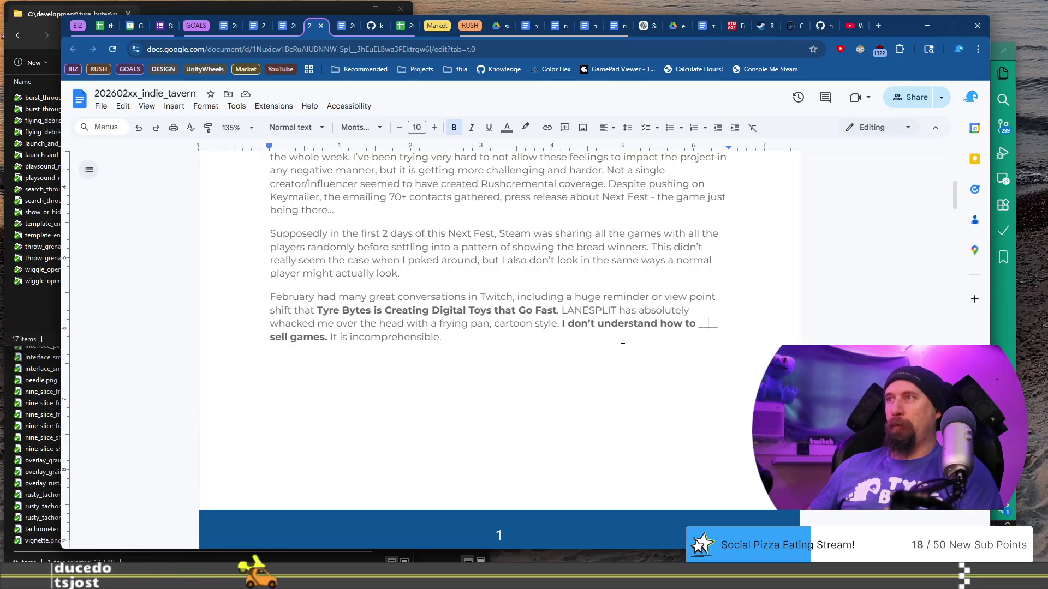
key("Delete")
key("BackSpace")
key("BackSpace")
key("BackSpace")
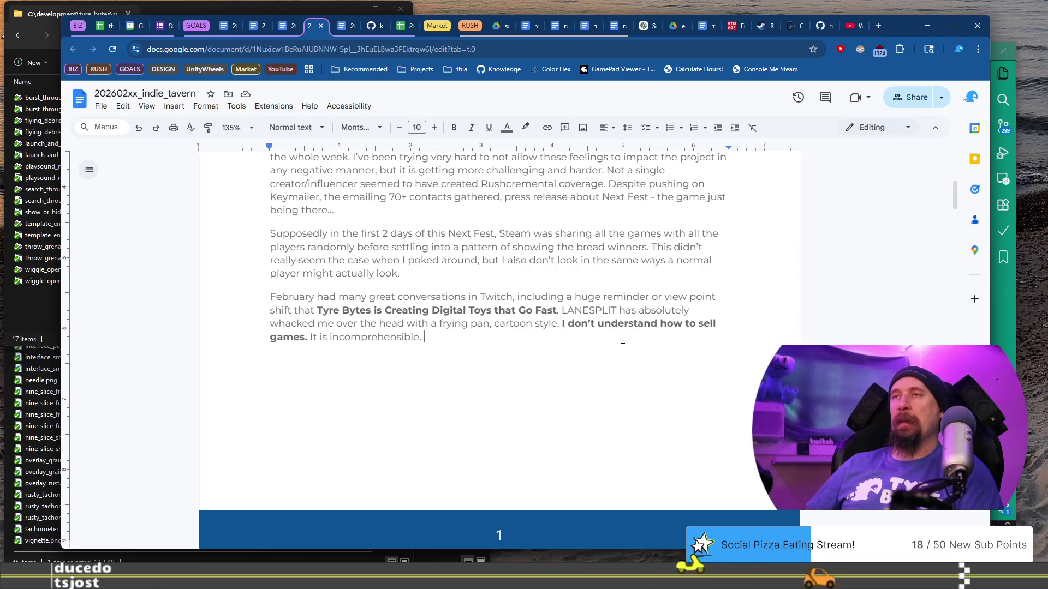
type("I’")
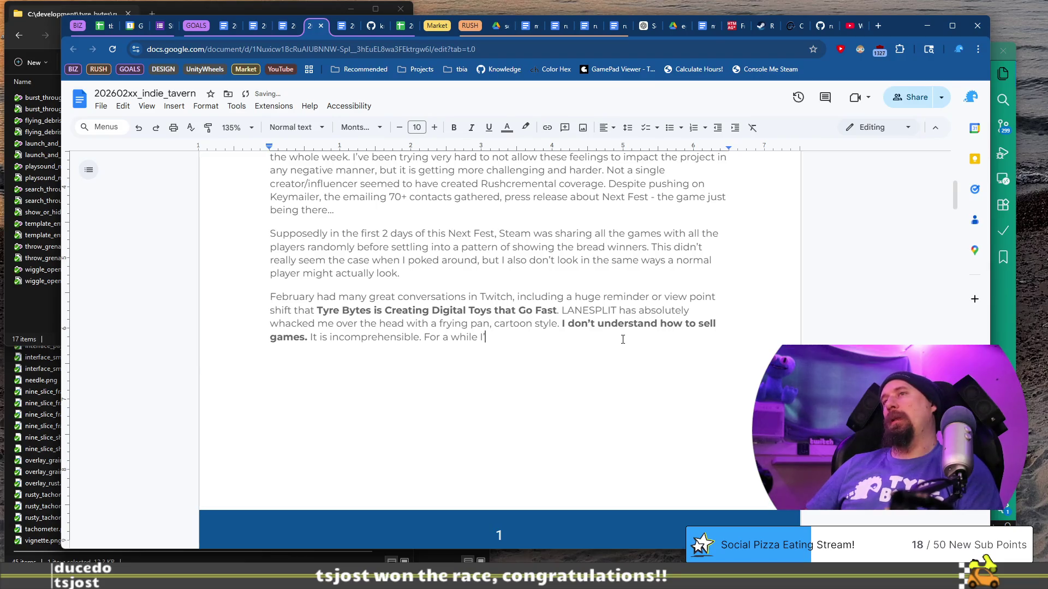
- Continue the sentence: skill is a large part of the 'formula', but he's beginning to swing back to the belief that…
type("ve")
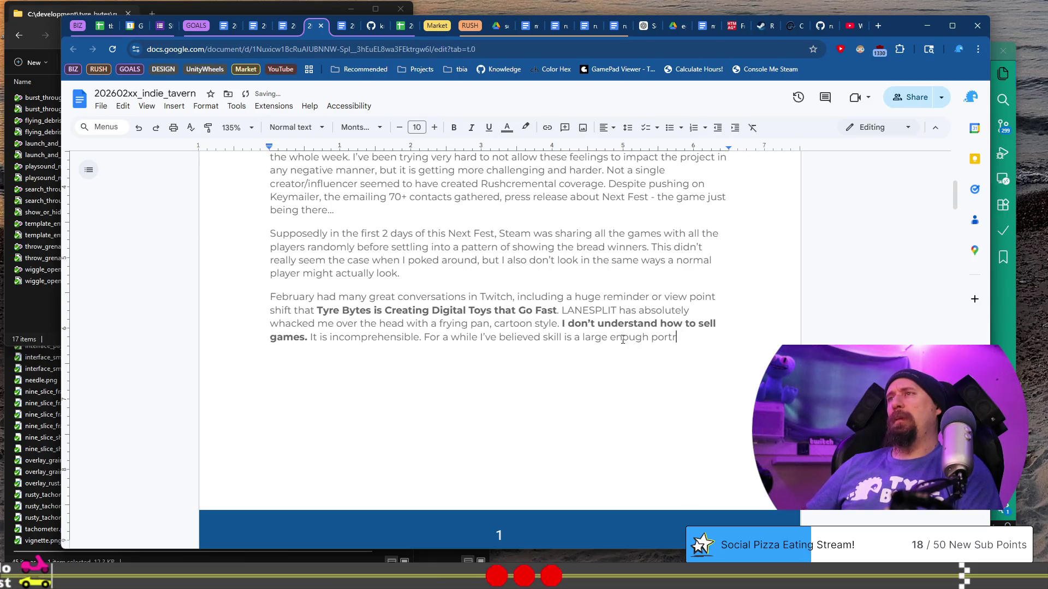
type(" on ")
type("this")
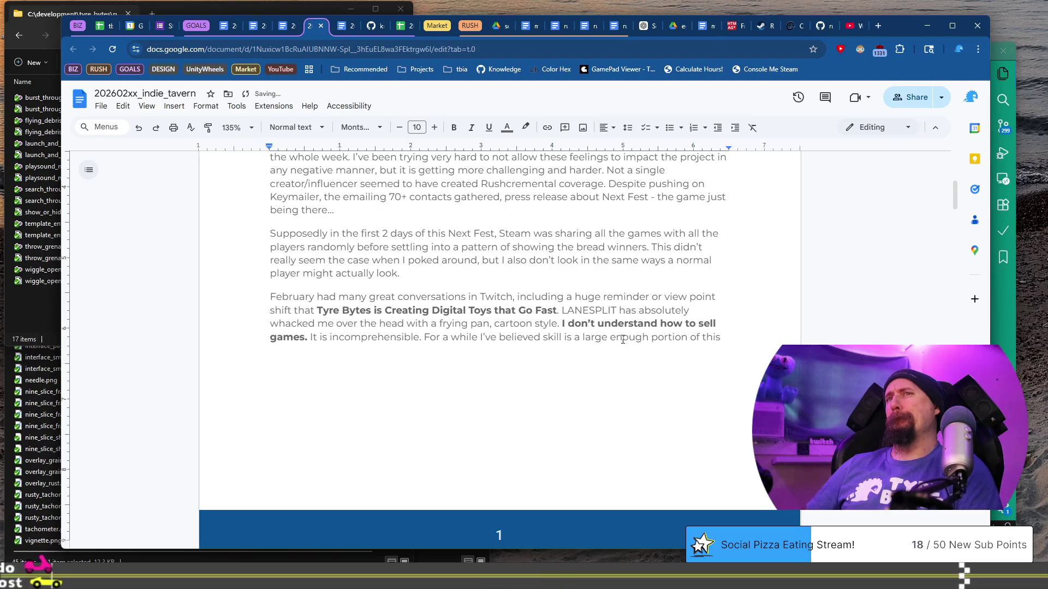
type("ormula'")
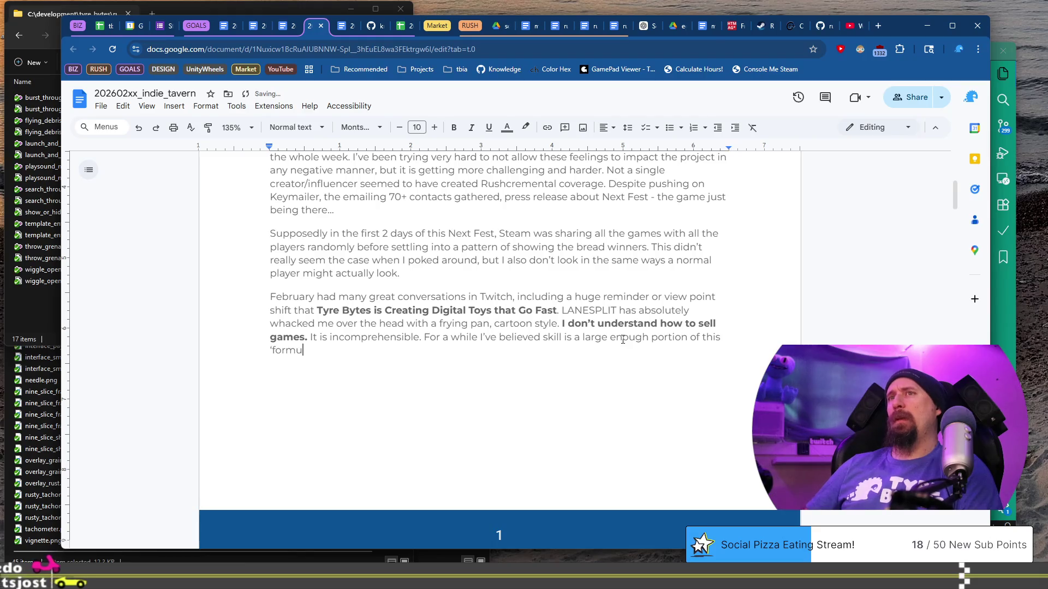
key("BackSpace")
type(", ")
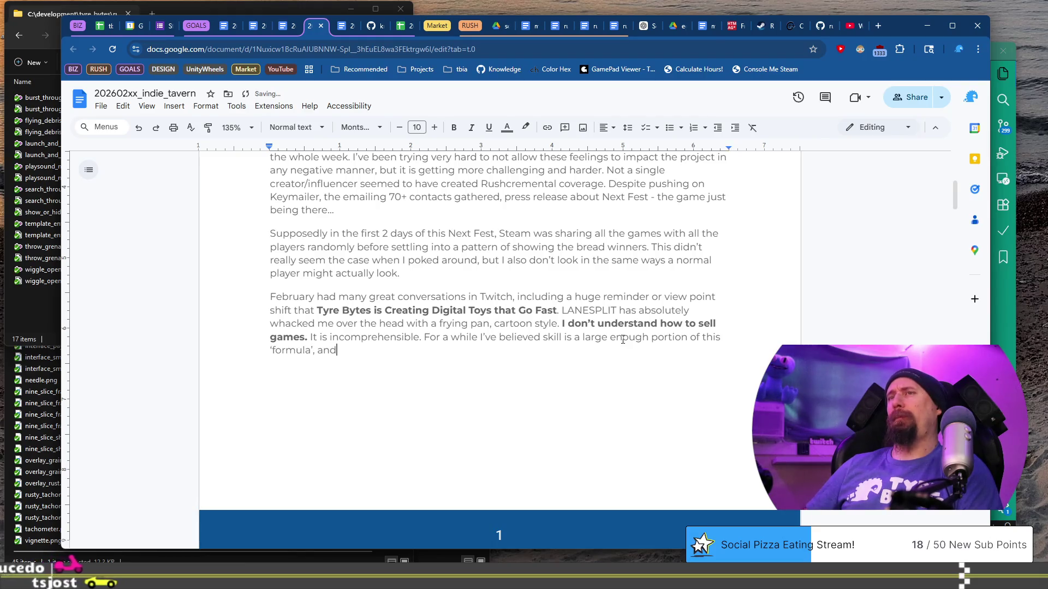
type("but ")
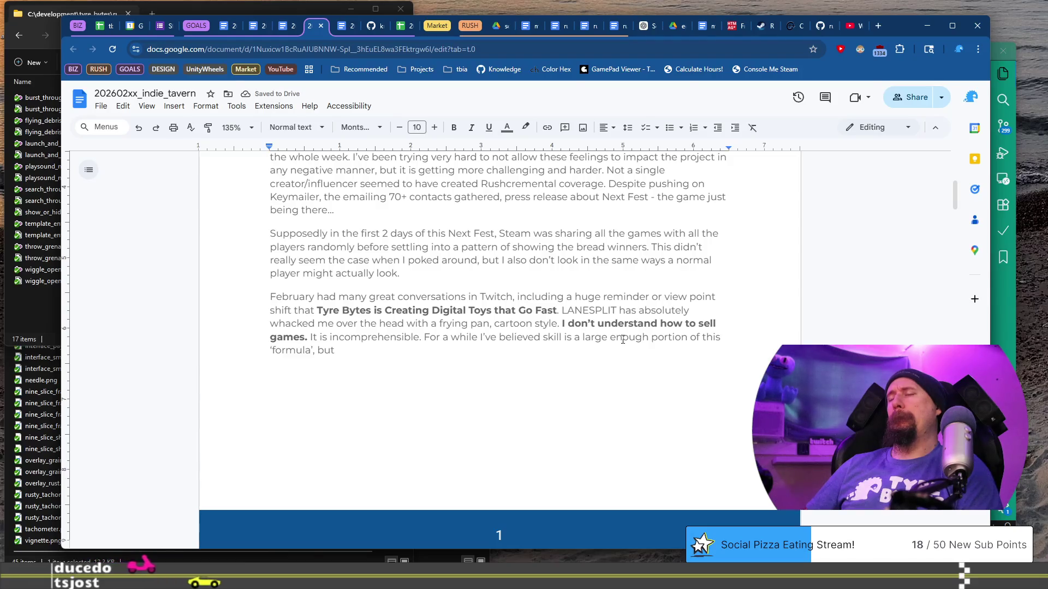
type("in")
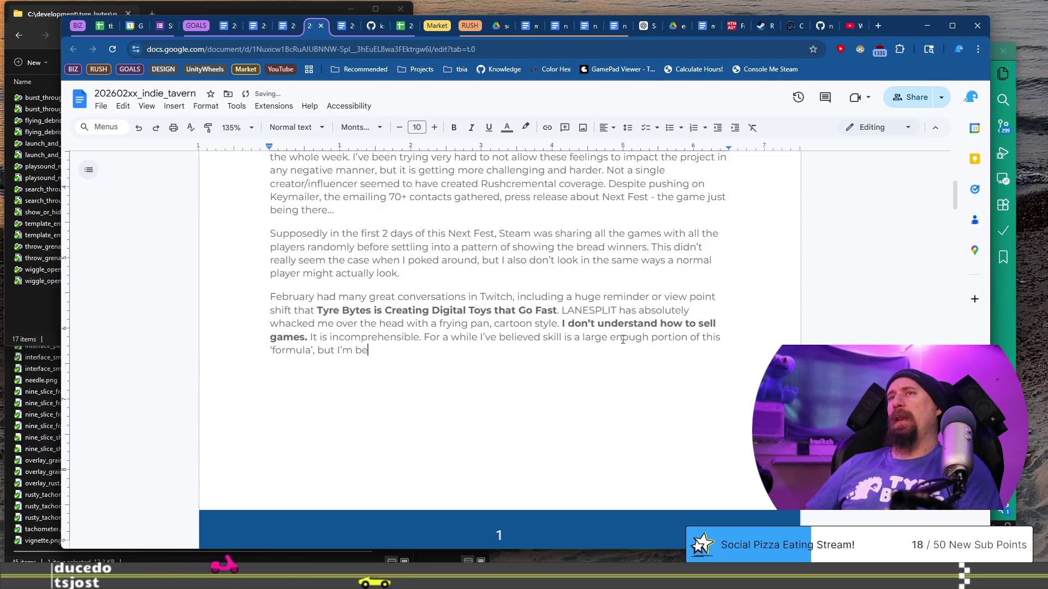
key("BackSpace")
type("nning to swing back to")
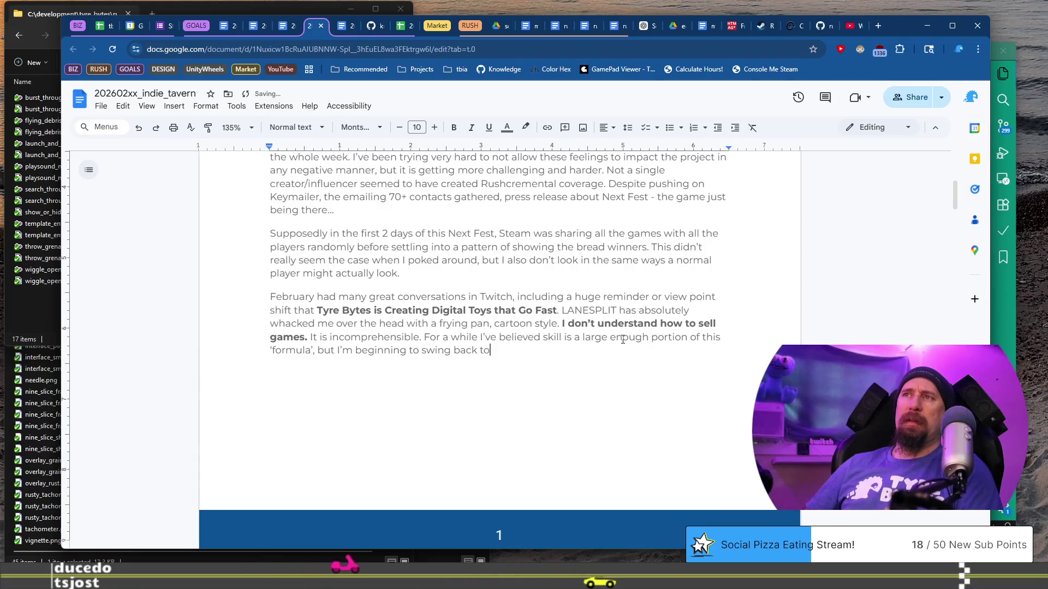
type(" the belief that luck is much larger.")
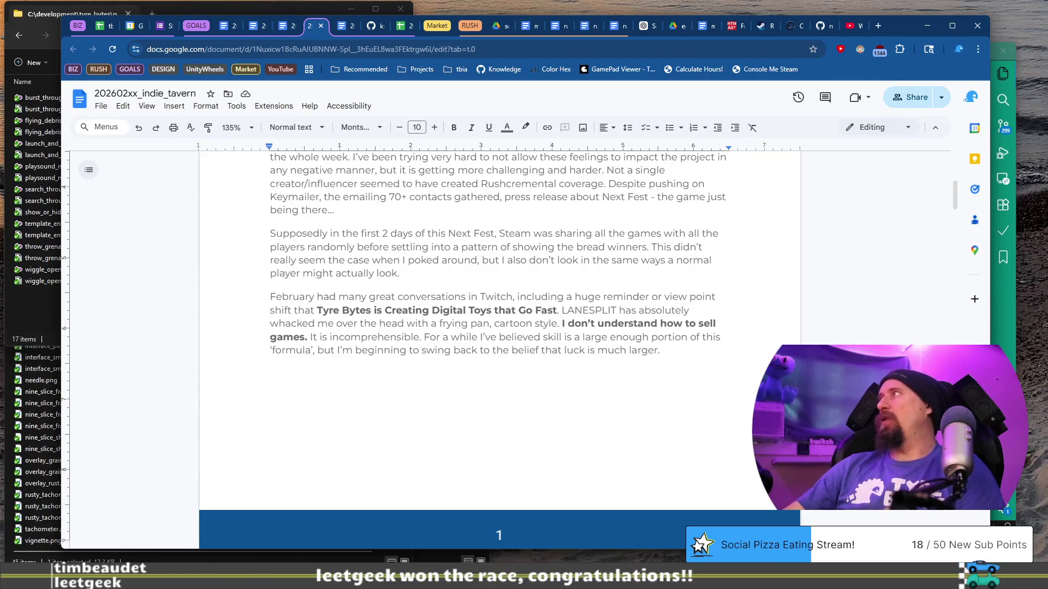
- Check the LANESPLIT Demo page in the Steam library (17 minutes played, last Feb 6) and return to the doc
left_click(477, 9)
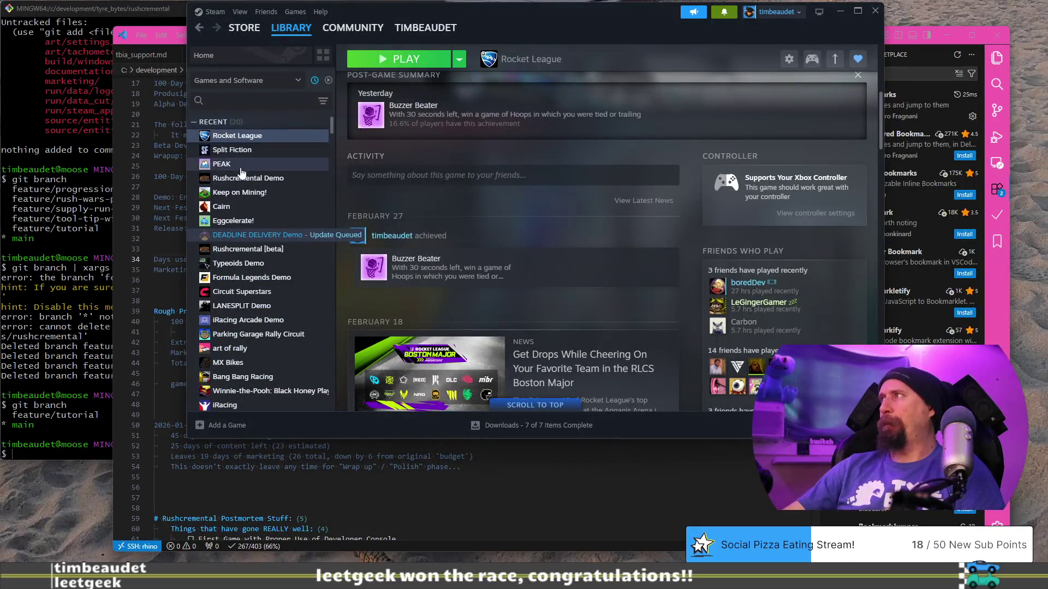
scroll(272, 273, "down", 3)
scroll(273, 295, "up", 3)
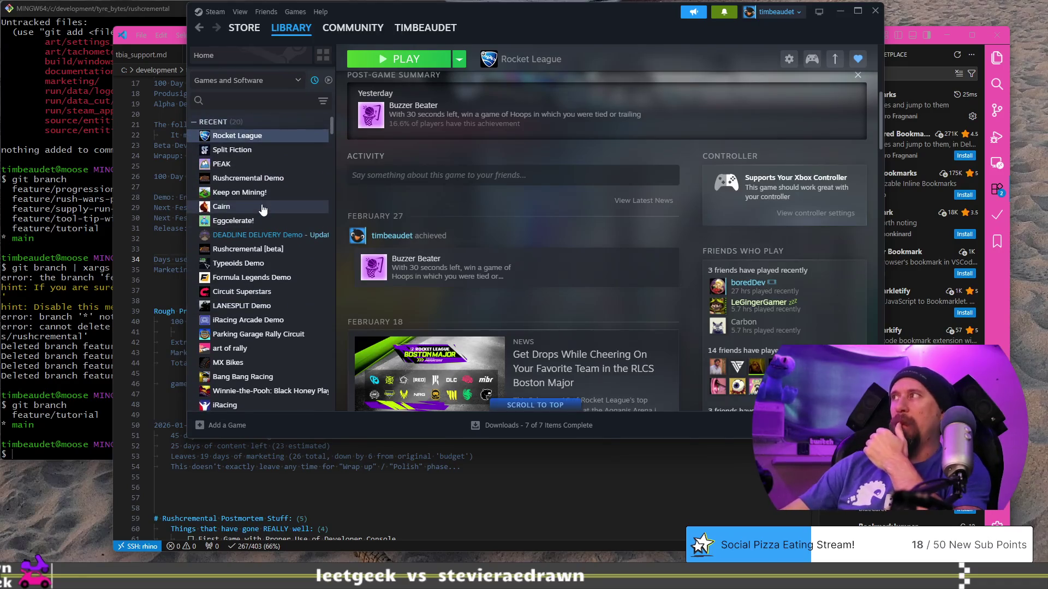
scroll(253, 270, "down", 1)
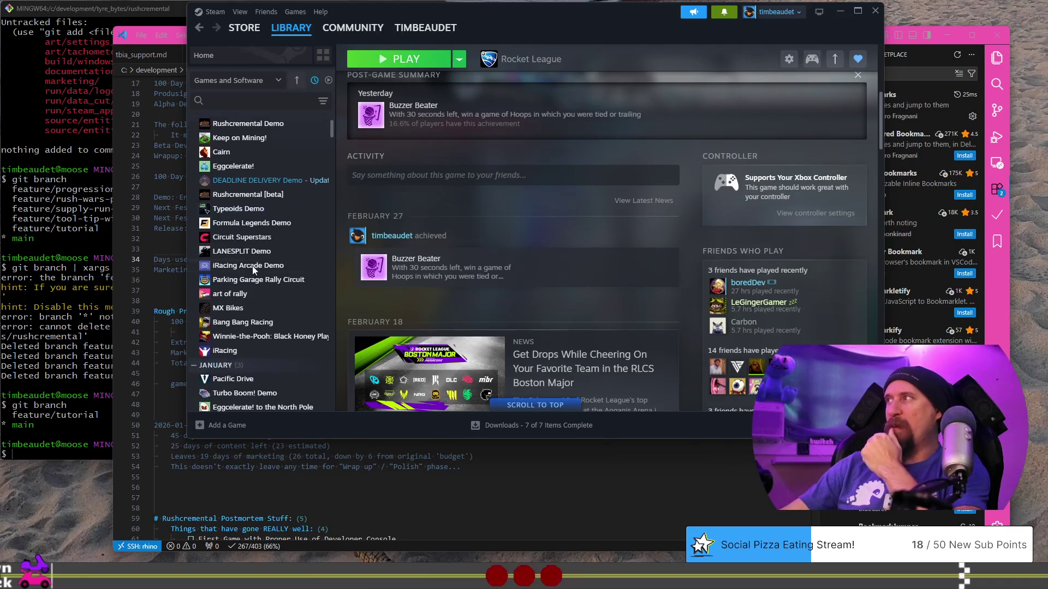
left_click(252, 251)
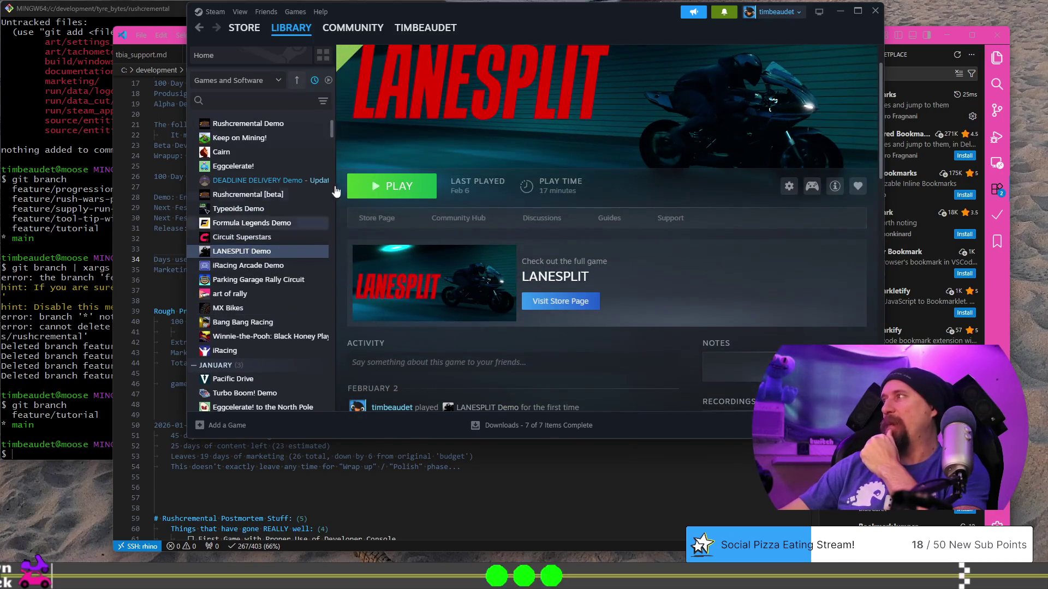
scroll(441, 266, "up", 1)
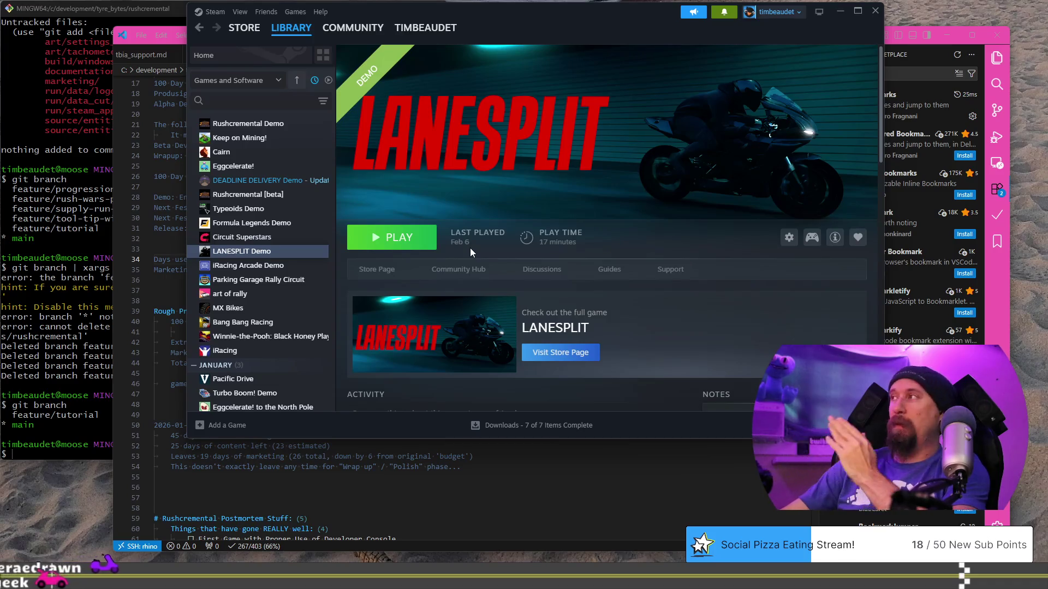
key("alt+Tab")
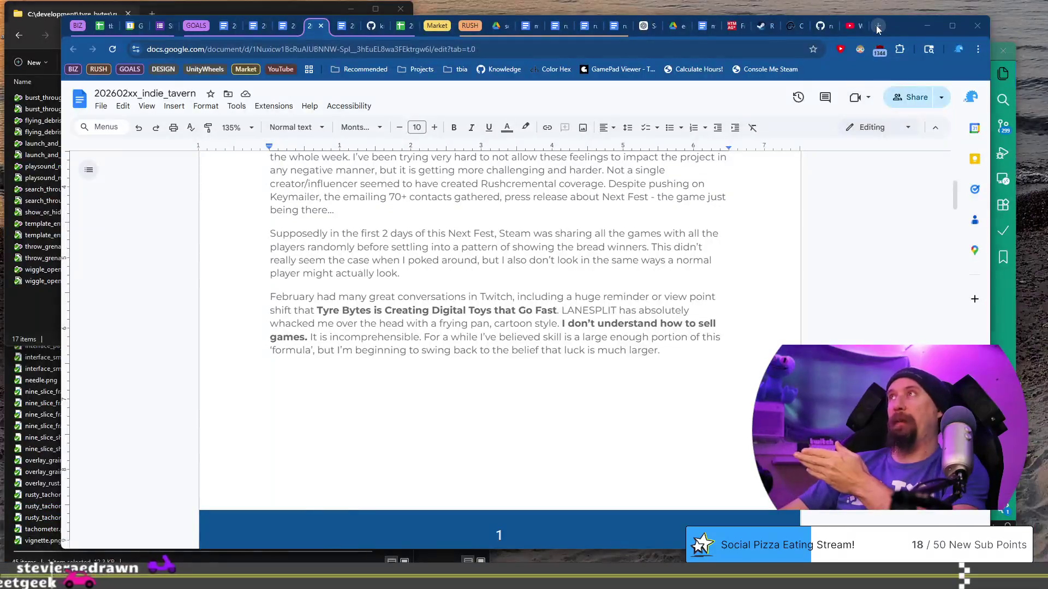
- Load the LANESPLIT Steam store page in a new Chrome tab from 'lane', then return to Steam
left_click(877, 25)
type("lane")
key("Return")
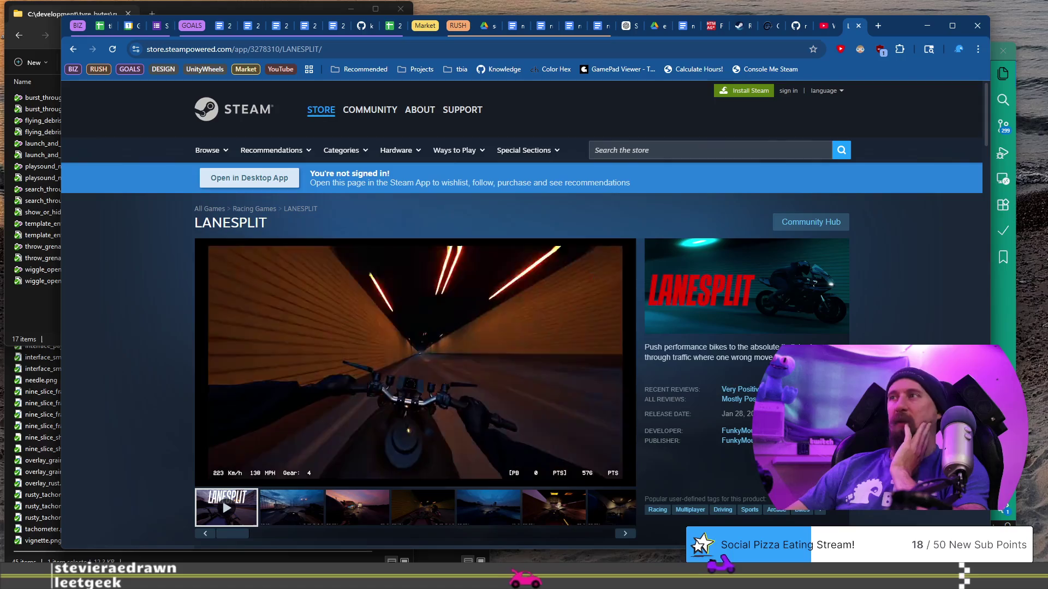
mouse_move(366, 369)
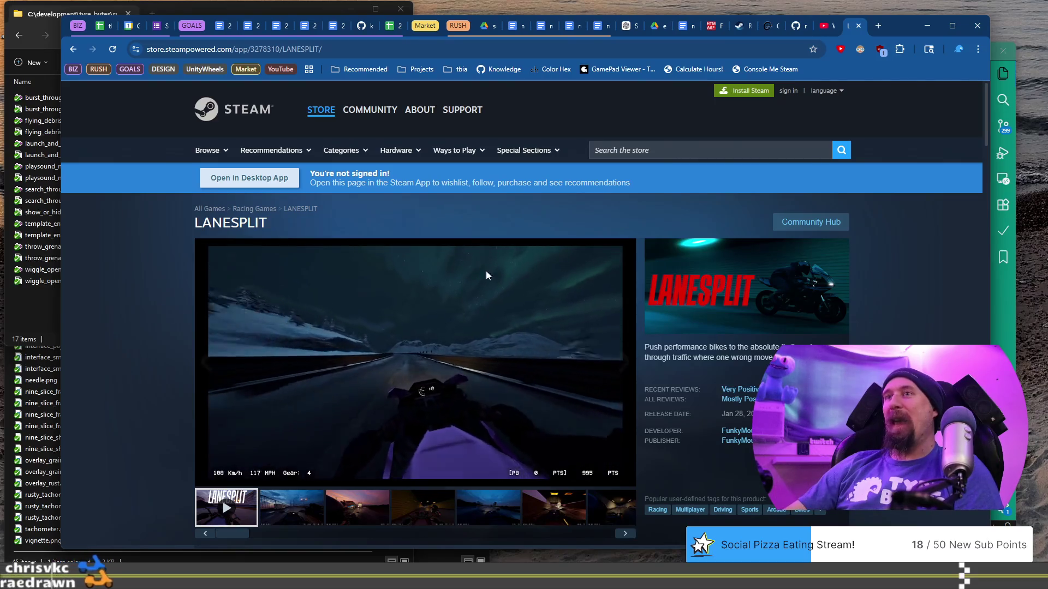
key("super+Down")
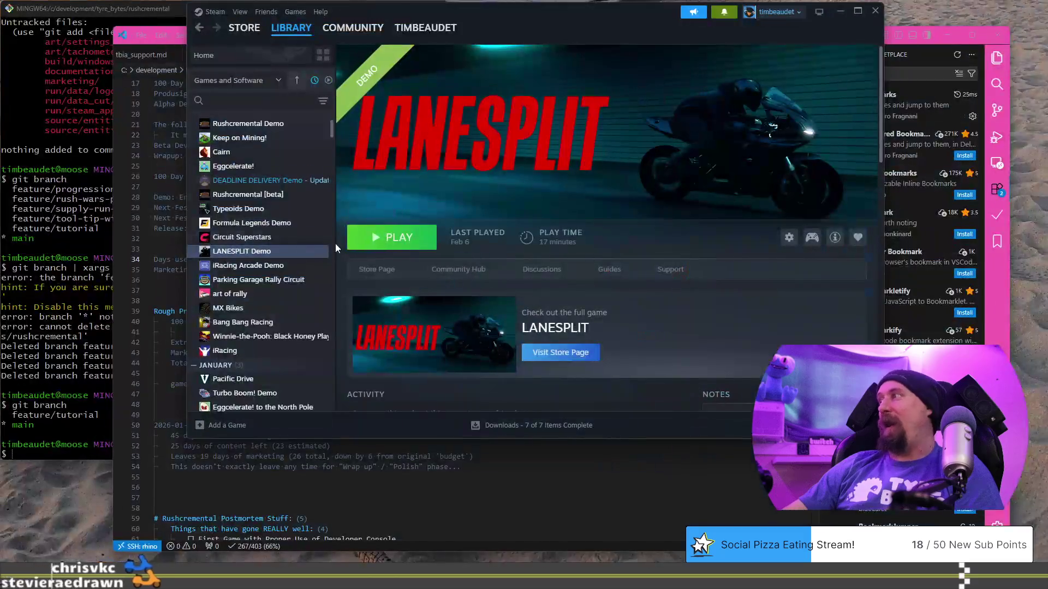
- Launch the LANESPLIT Demo from the Steam library and reach its main menu
left_click(376, 238)
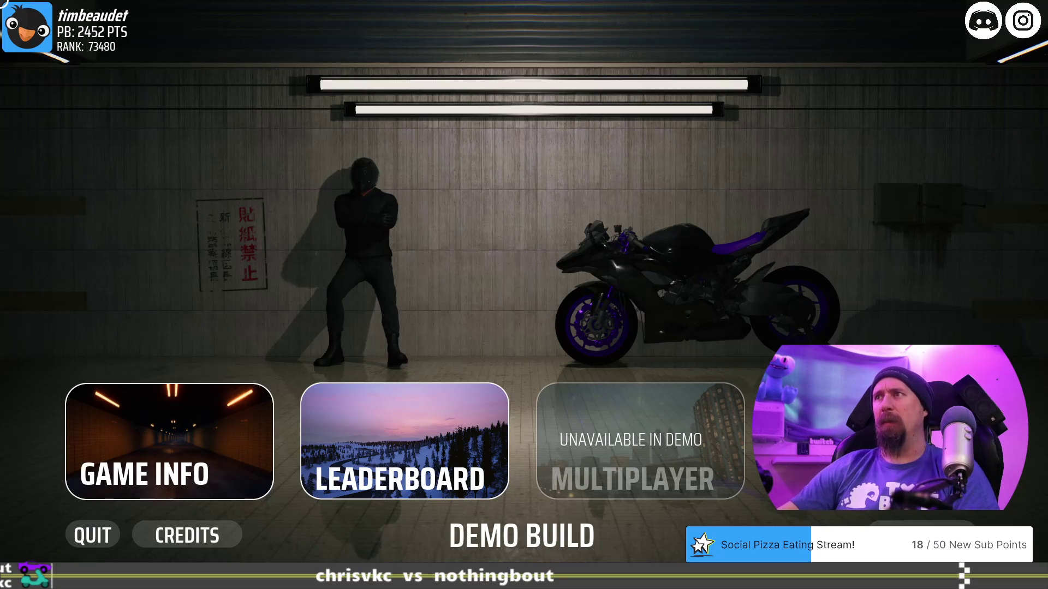
- Start a LANESPLIT demo race on Sendai Loop through Game Info and Create Game
left_click(572, 259)
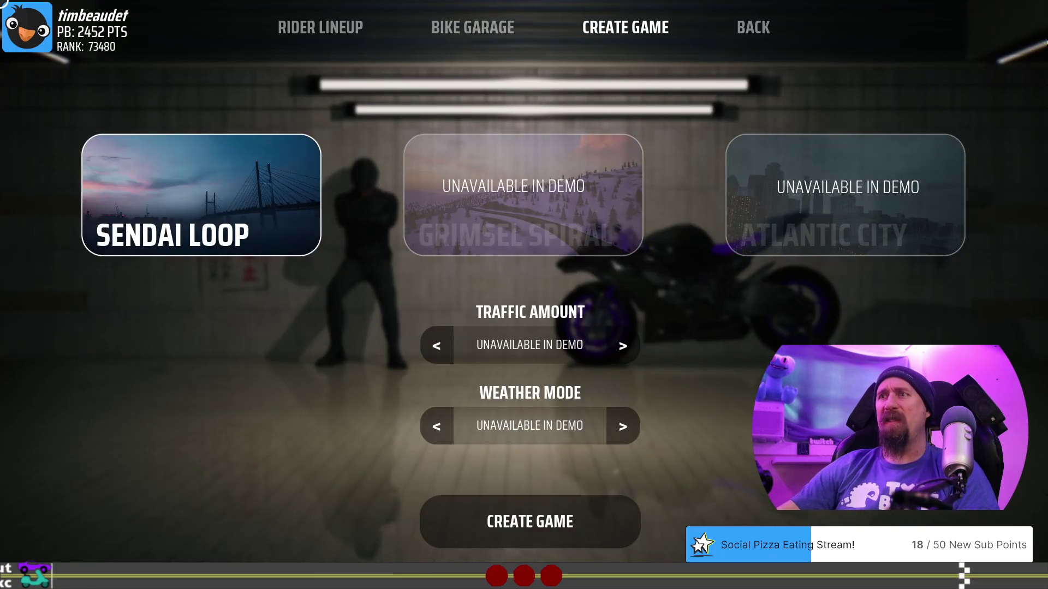
left_click(548, 533)
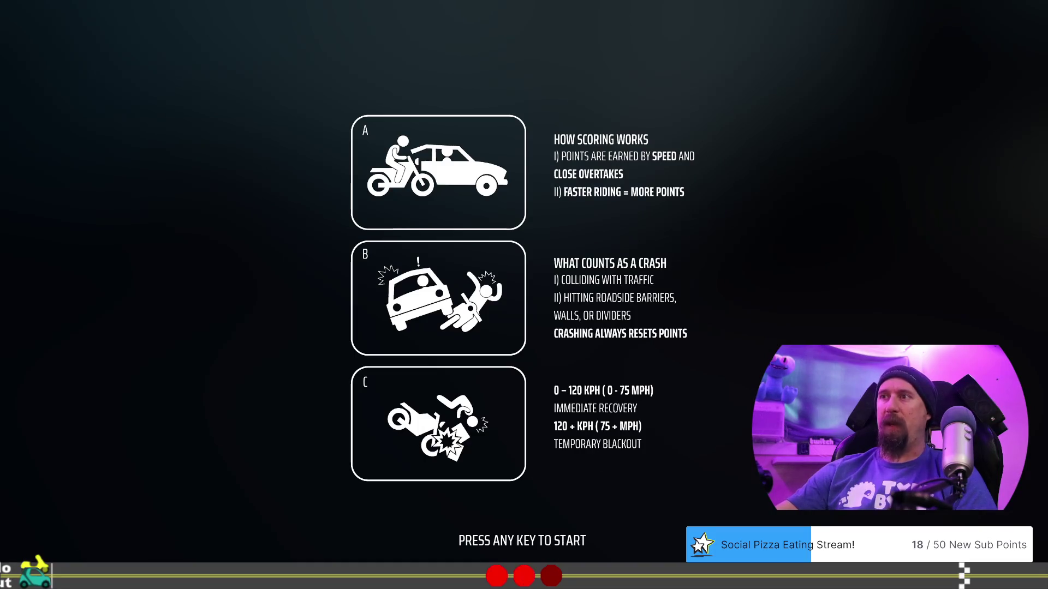
key("space")
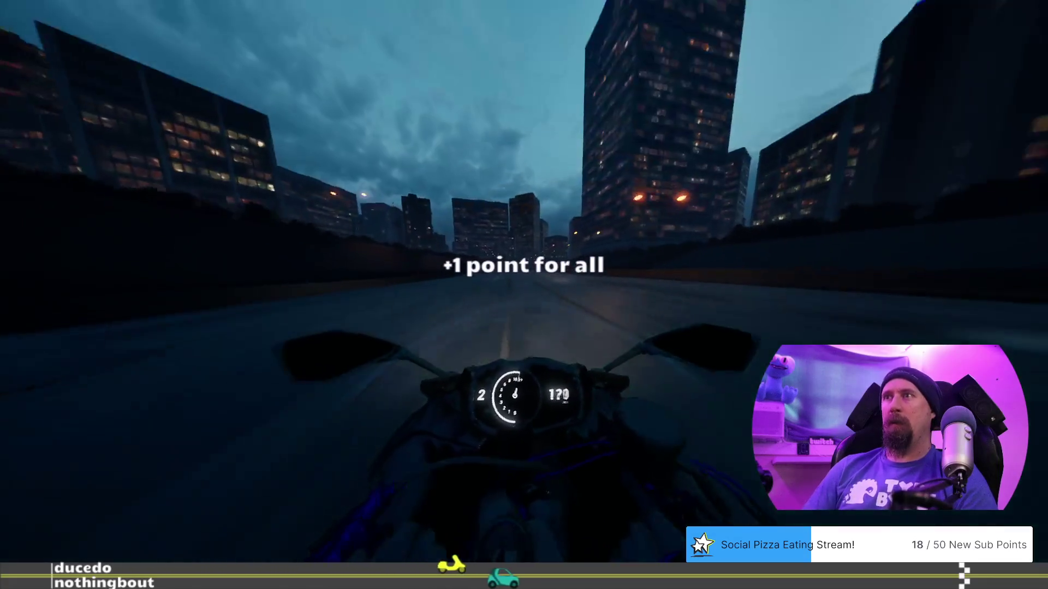
- Pause the race and bring up the AUDIO settings in the game options
key("Escape")
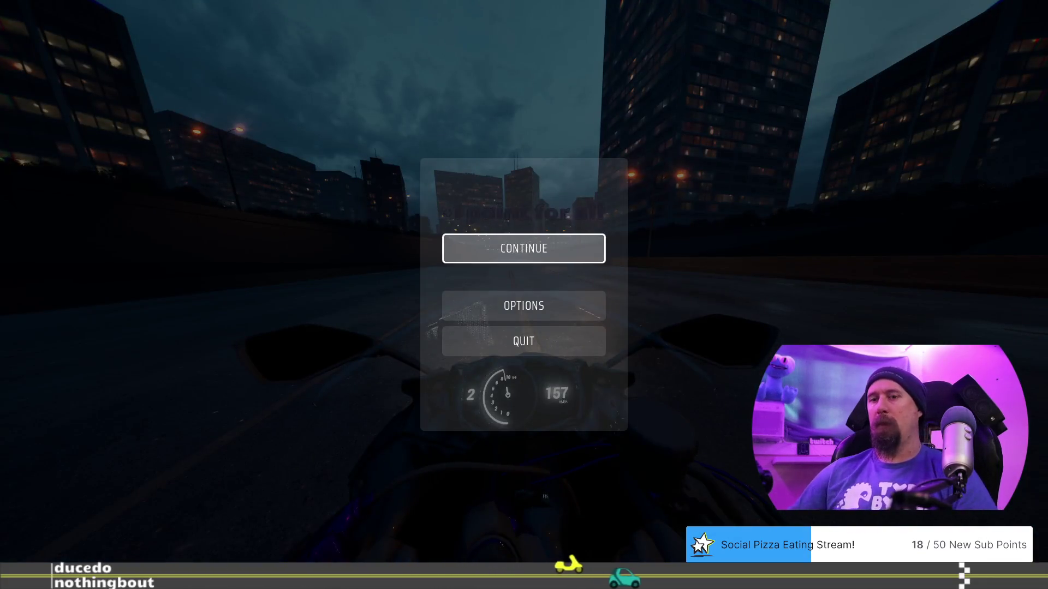
key("Down")
key("Return")
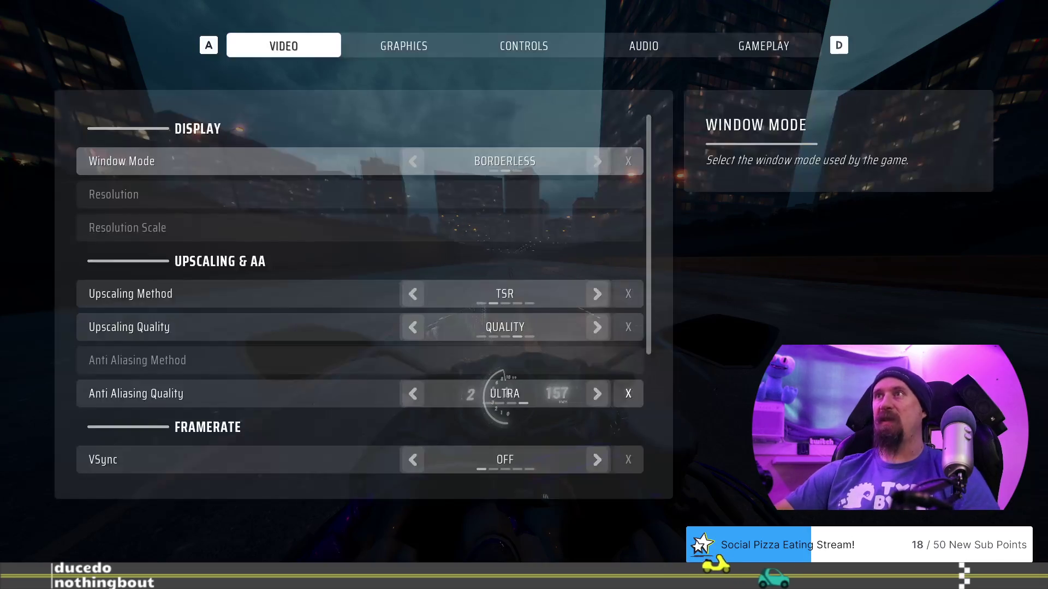
left_click(677, 53)
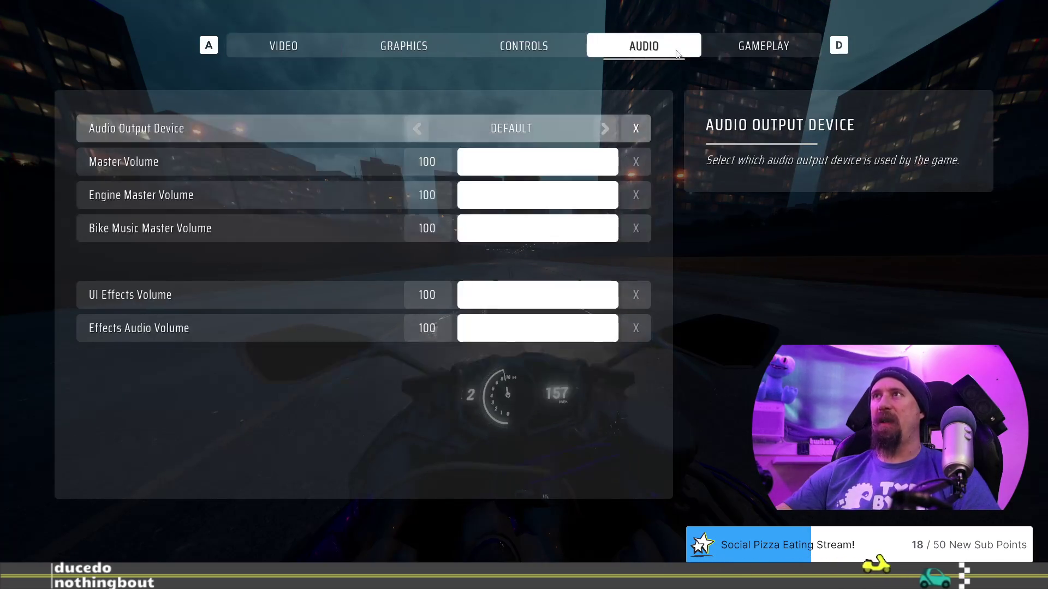
- Set Master volume to 92 and Bike Music Master Volume to 10, then exit options
left_click(532, 161)
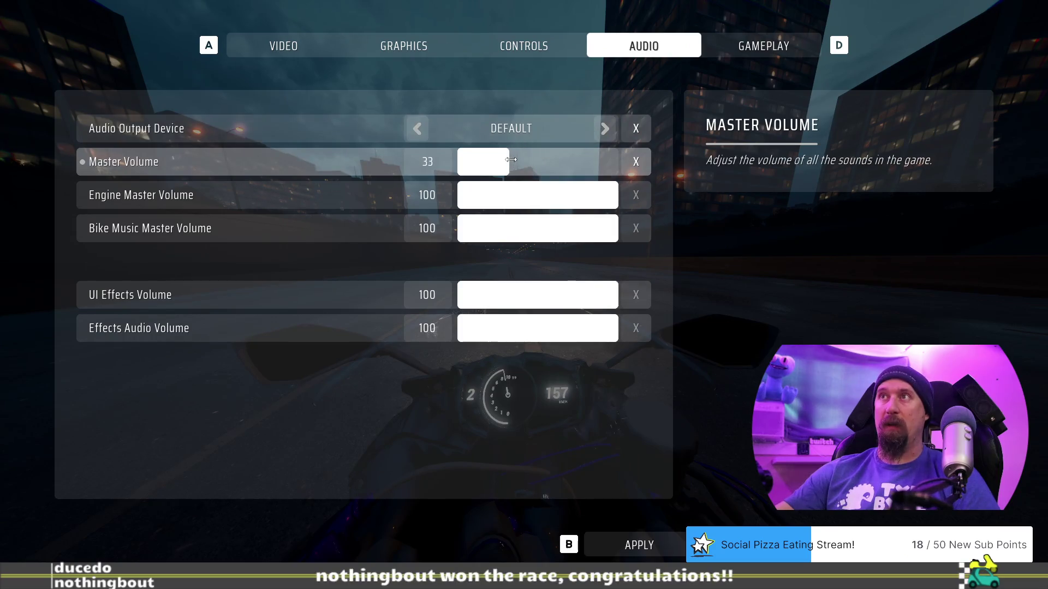
left_click_drag(600, 159, 605, 159)
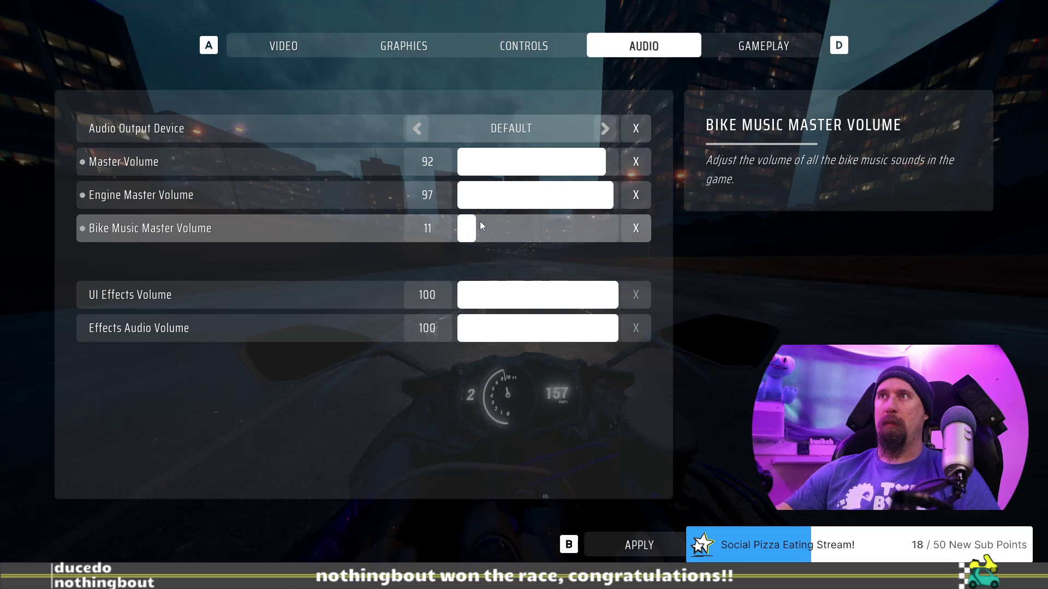
mouse_move(480, 226)
left_mouse_down()
mouse_move(514, 227)
mouse_move(469, 230)
mouse_move(498, 230)
left_mouse_up()
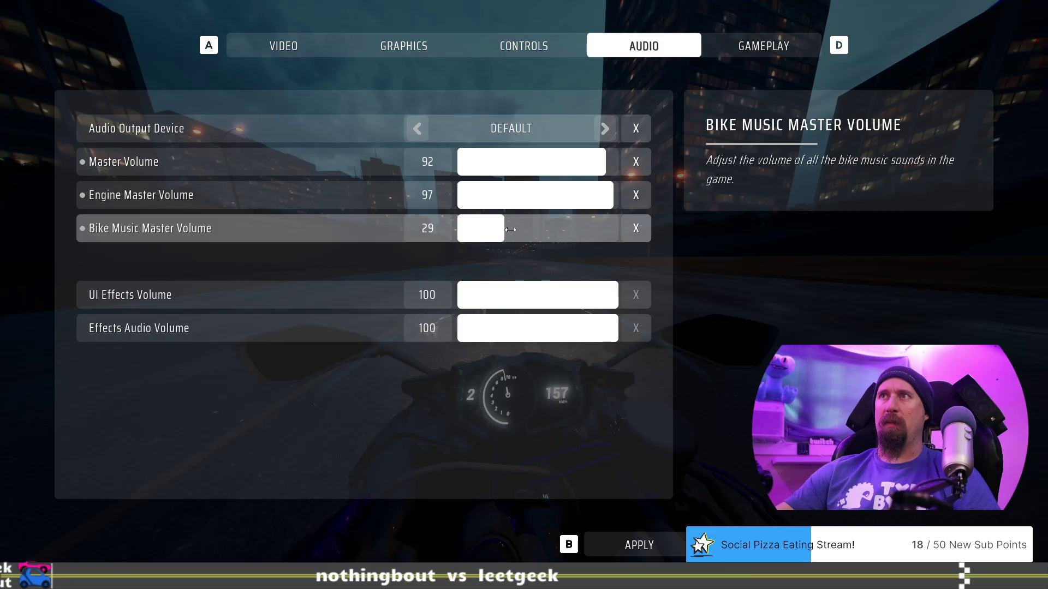
left_click_drag(487, 230, 482, 229)
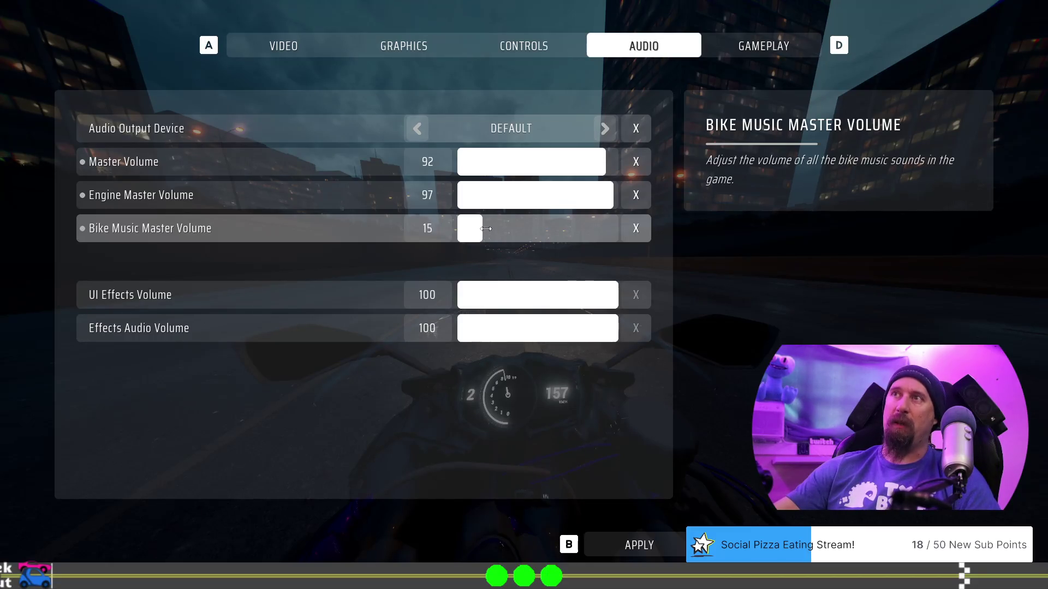
left_click_drag(486, 230, 496, 231)
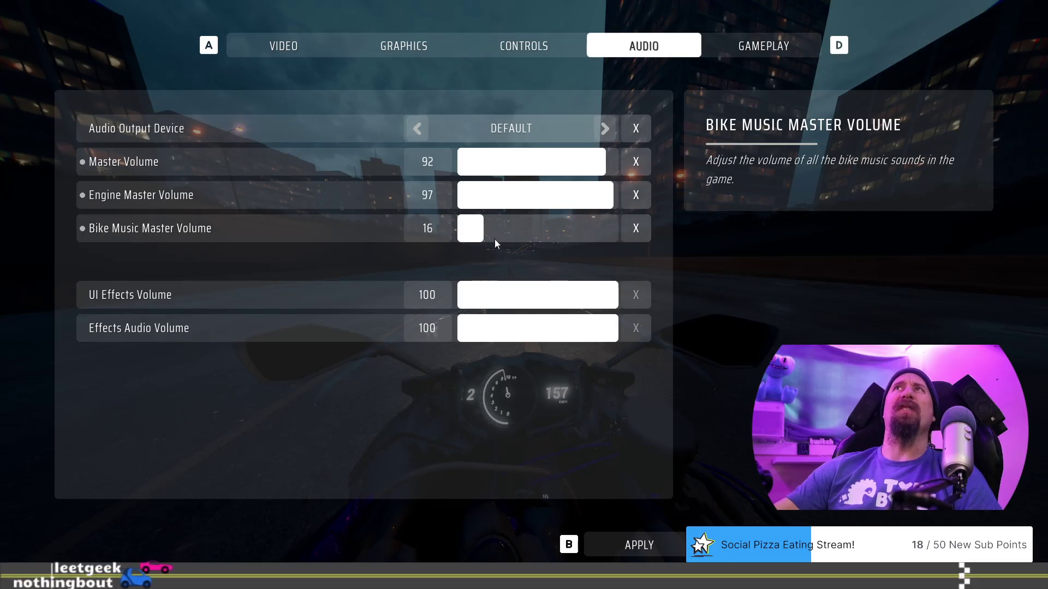
left_click_drag(480, 232, 477, 231)
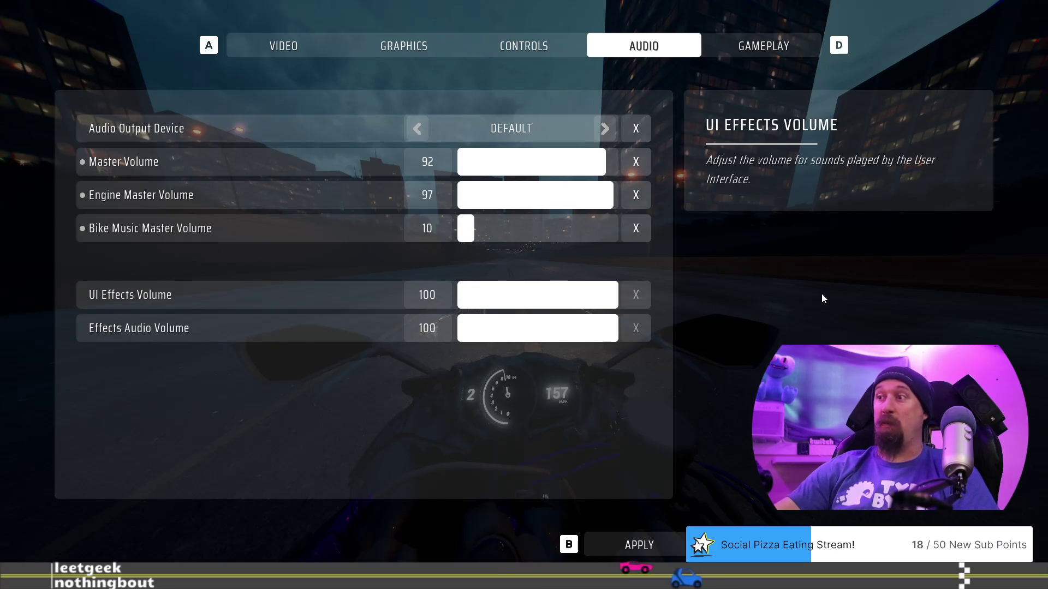
key("Escape")
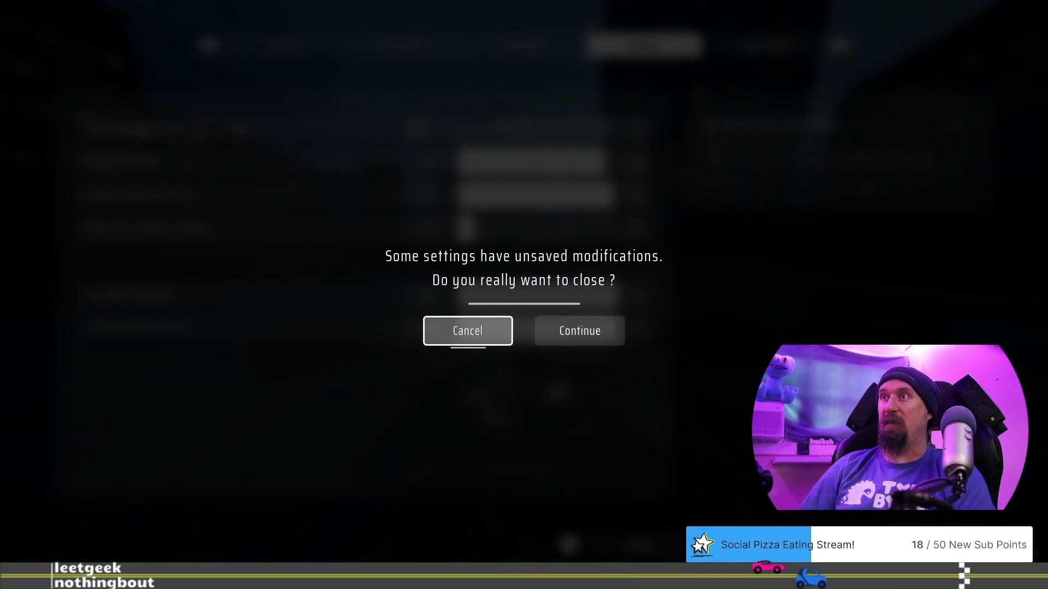
- Continue past the unsaved-modifications prompt and resume riding the race
left_click(599, 327)
key("Escape")
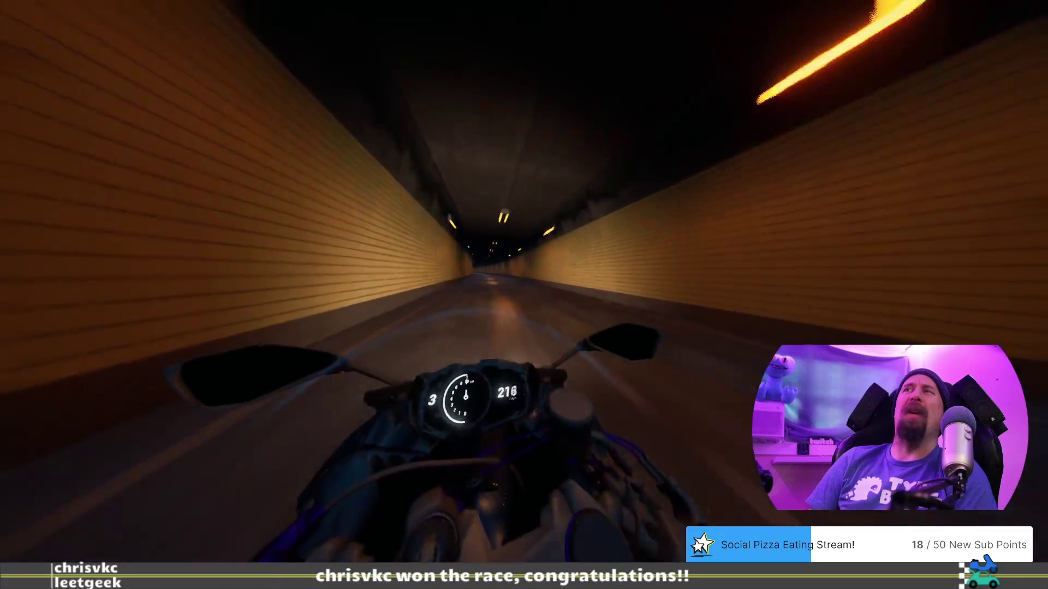
- Pause the race again and switch back to the LANESPLIT store page in Chrome
key("Escape")
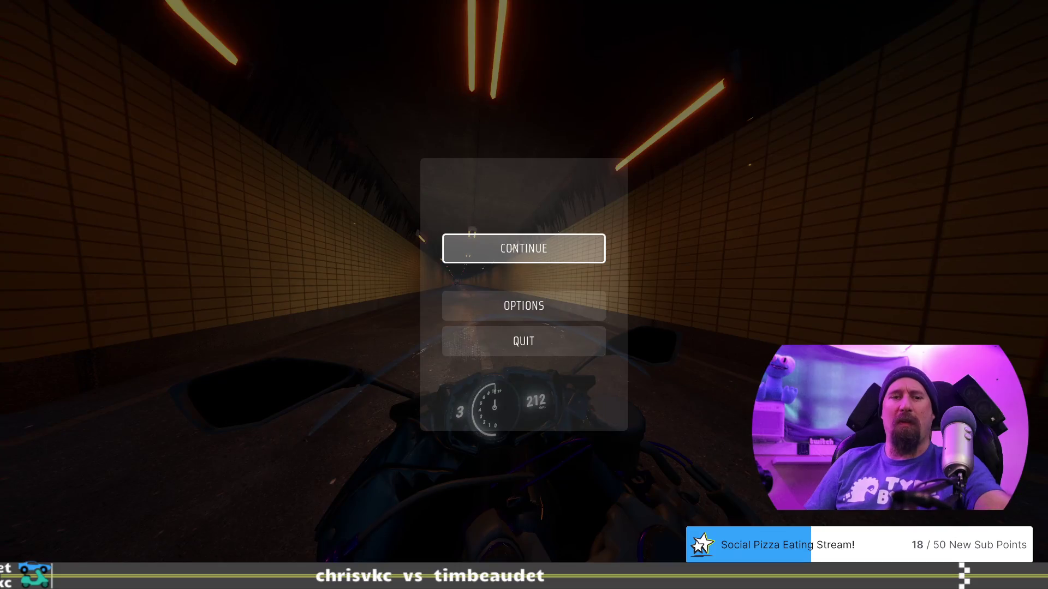
key("alt+Tab")
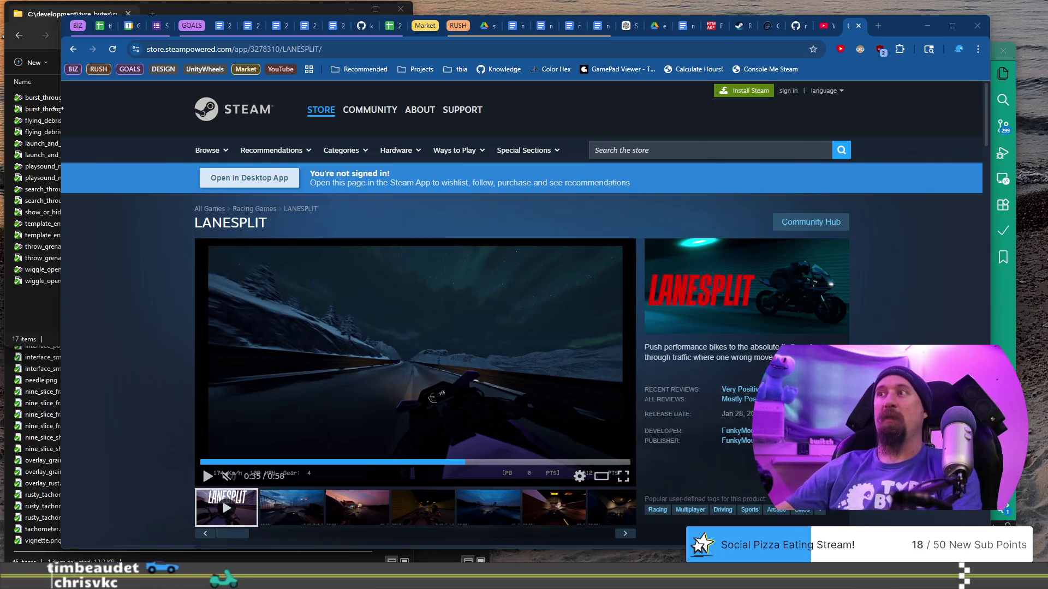
- Check the store page from the $17.99 price down to System Requirements, then close the tab
scroll(323, 272, "down", 2)
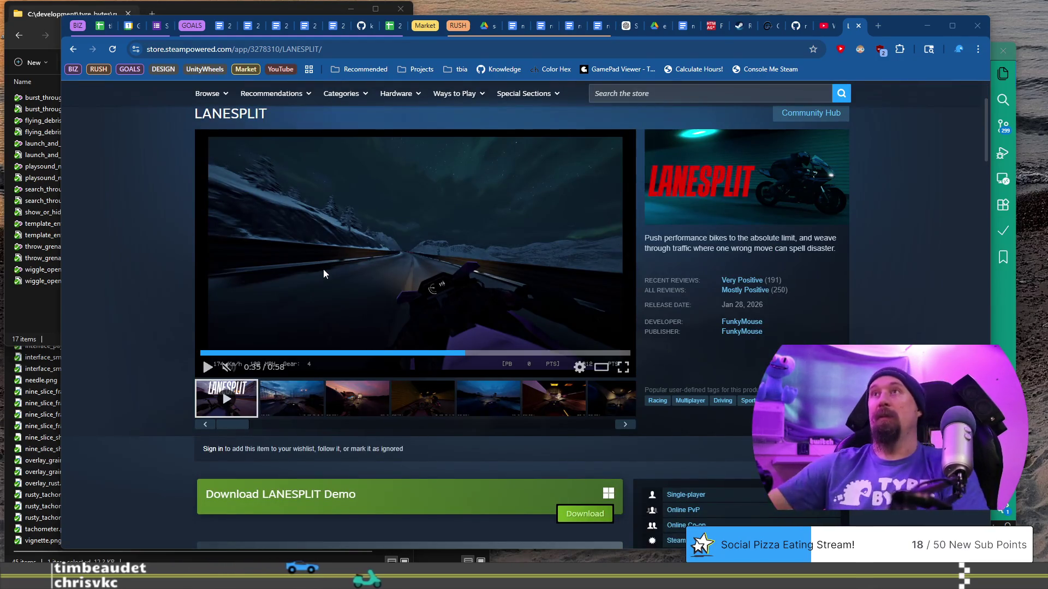
scroll(312, 271, "down", 3)
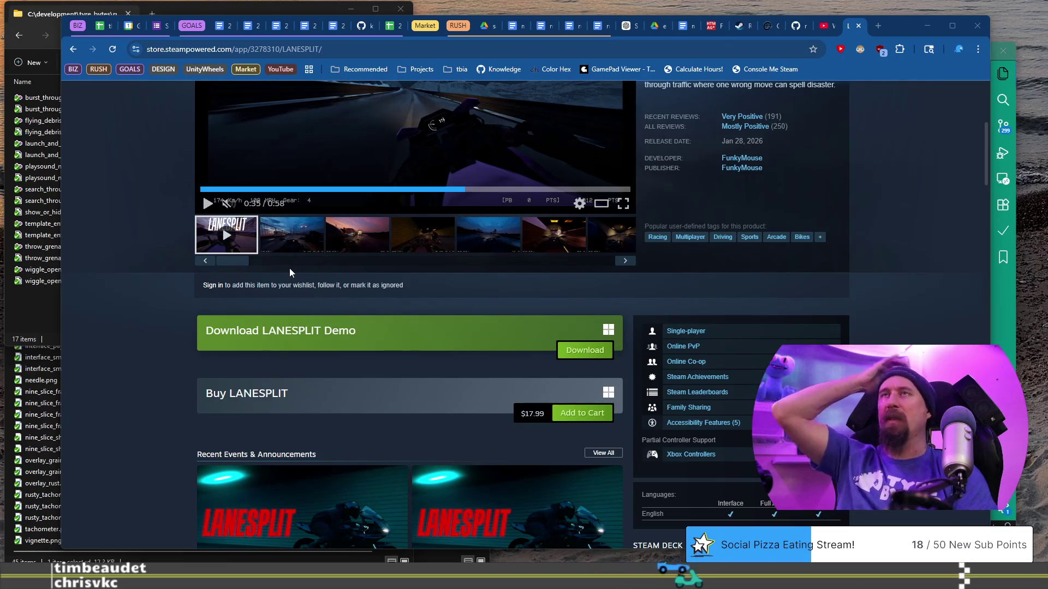
scroll(290, 267, "down", 15)
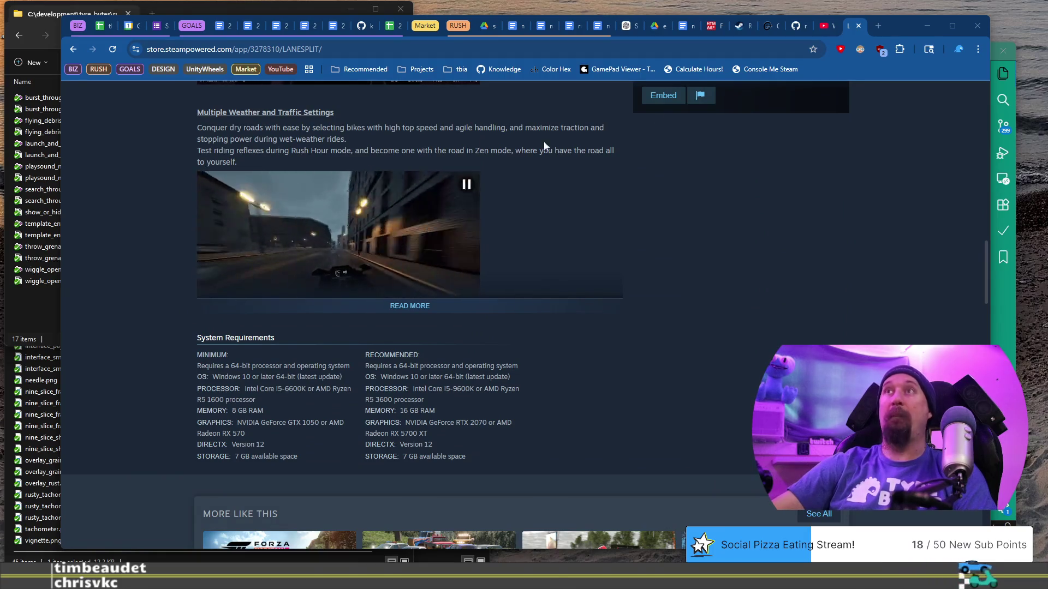
left_click(859, 26)
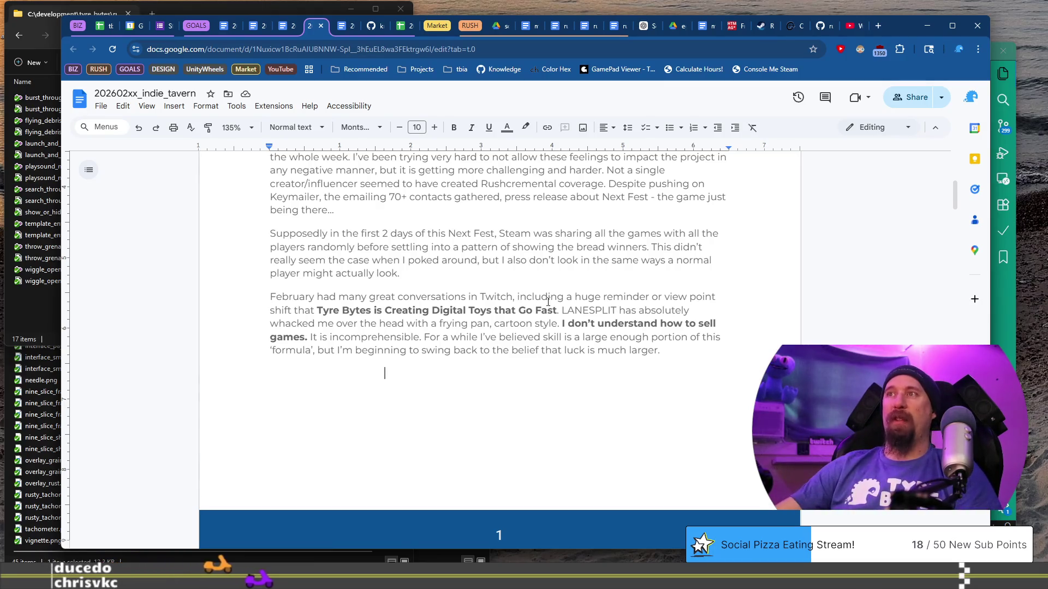
- Select the February paragraph's opening through the bold 'Tyre Bytes is Creating Digital Toys that Go Fast' title
mouse_move(556, 310)
left_mouse_down()
mouse_move(335, 323)
mouse_move(316, 311)
mouse_move(329, 298)
mouse_move(325, 311)
left_mouse_up()
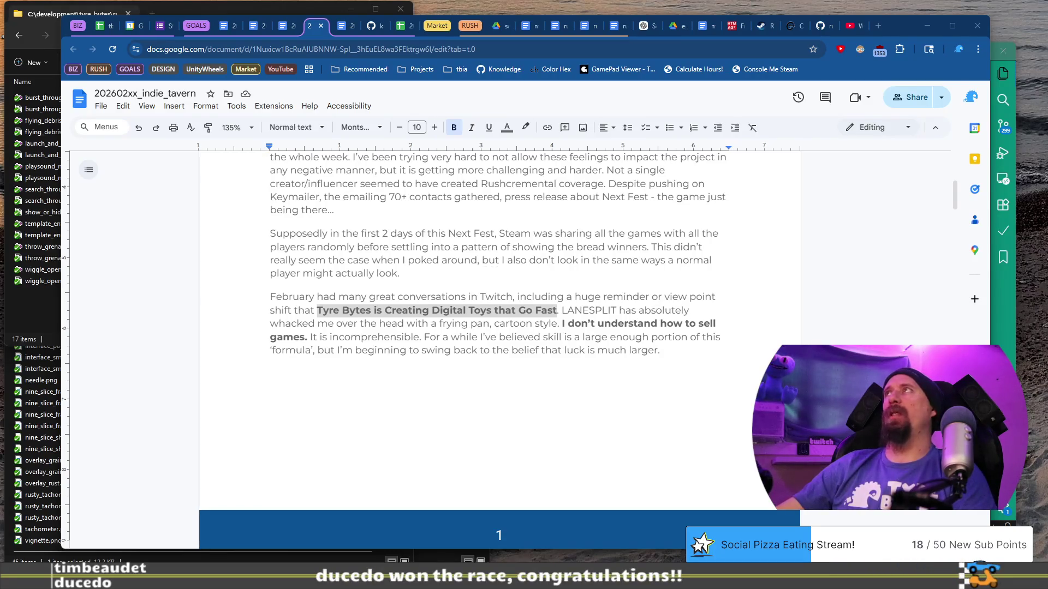
double_click(574, 351)
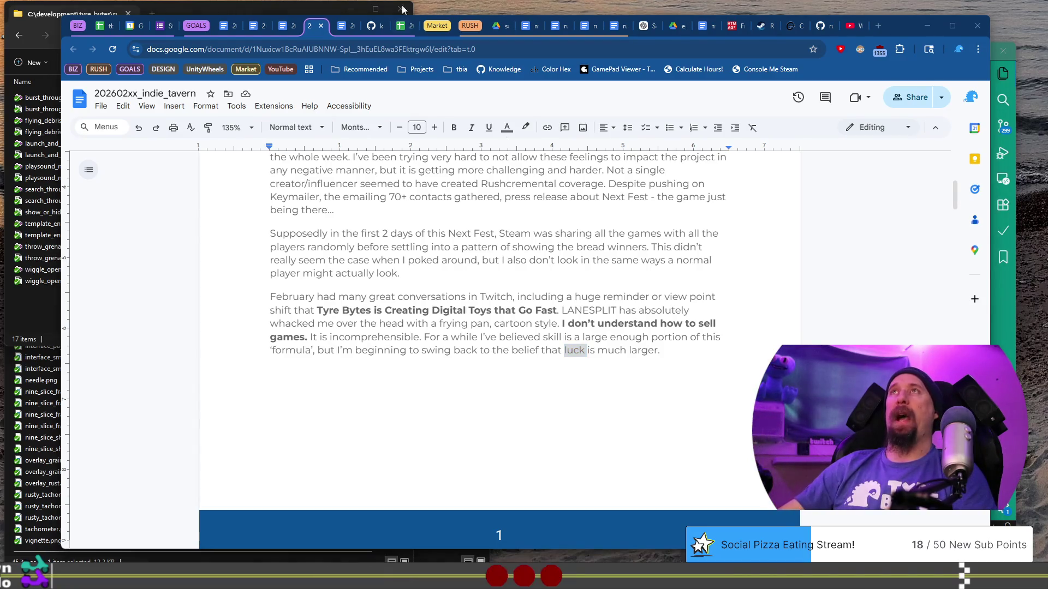
left_click(704, 341)
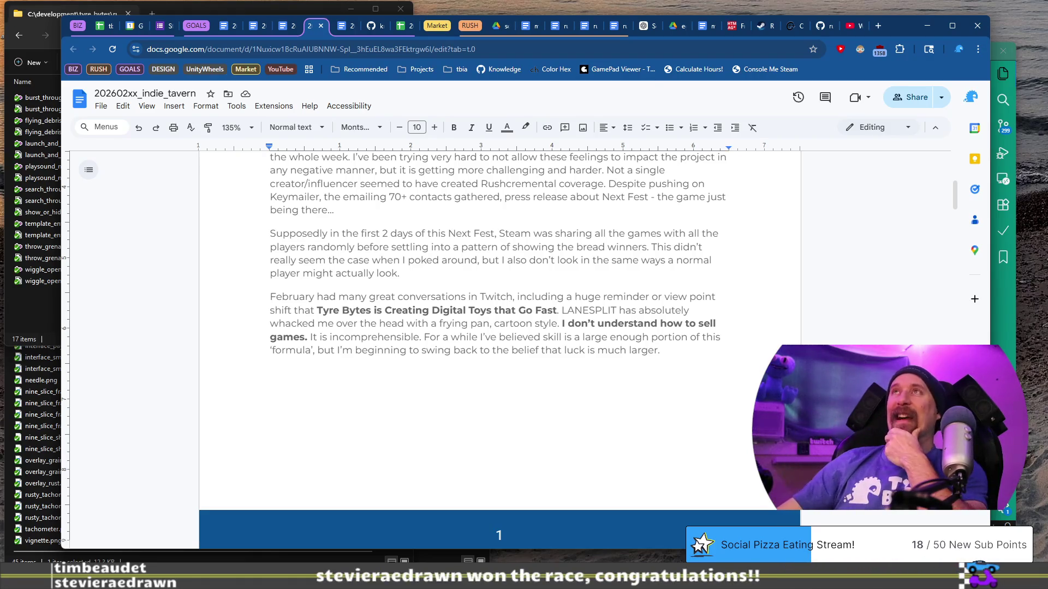
scroll(567, 219, "down", 2)
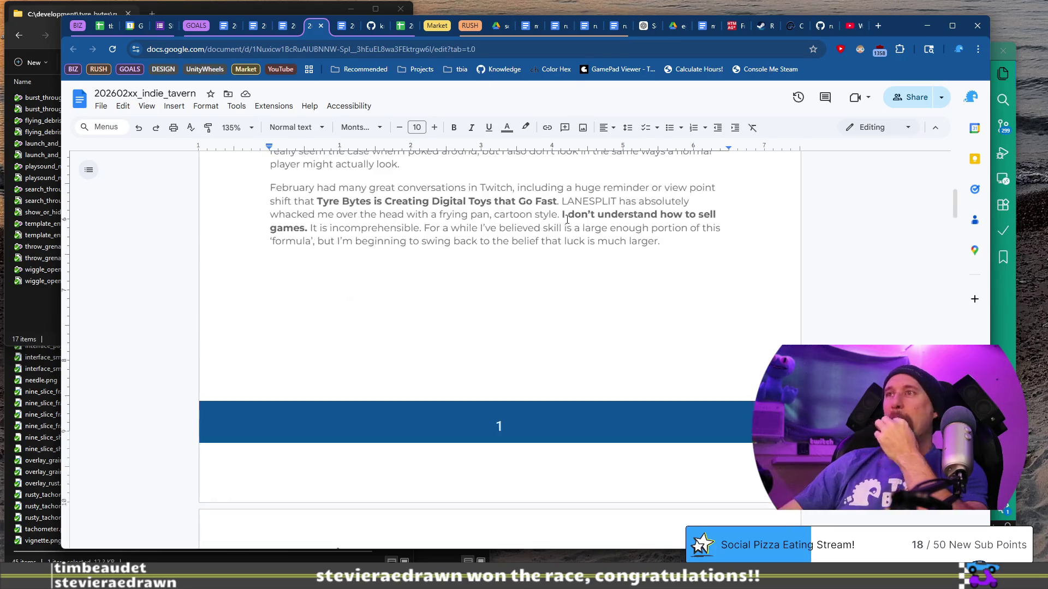
key("ctrl+z")
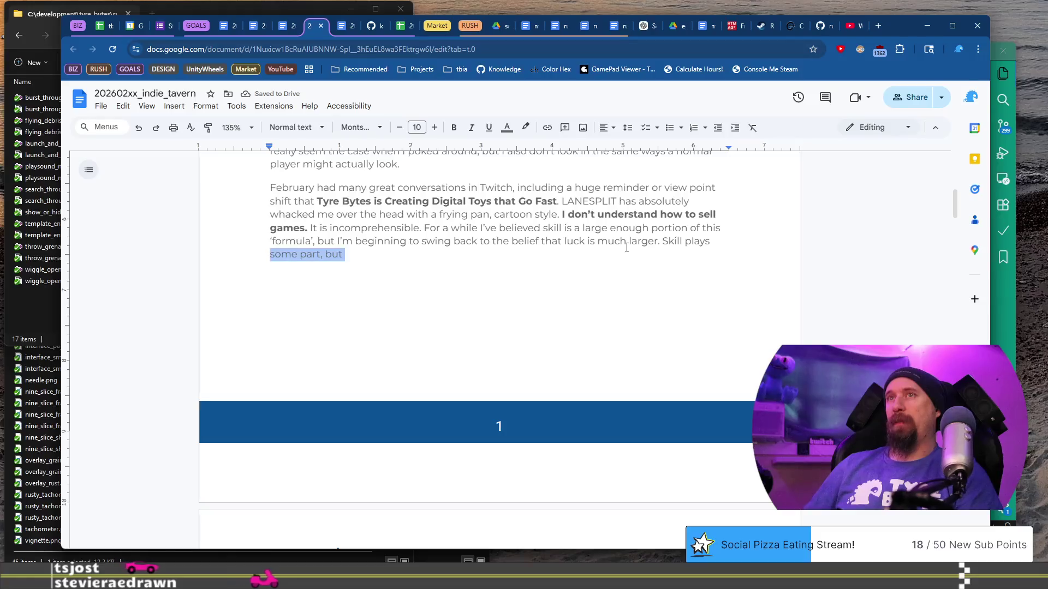
key("BackSpace")
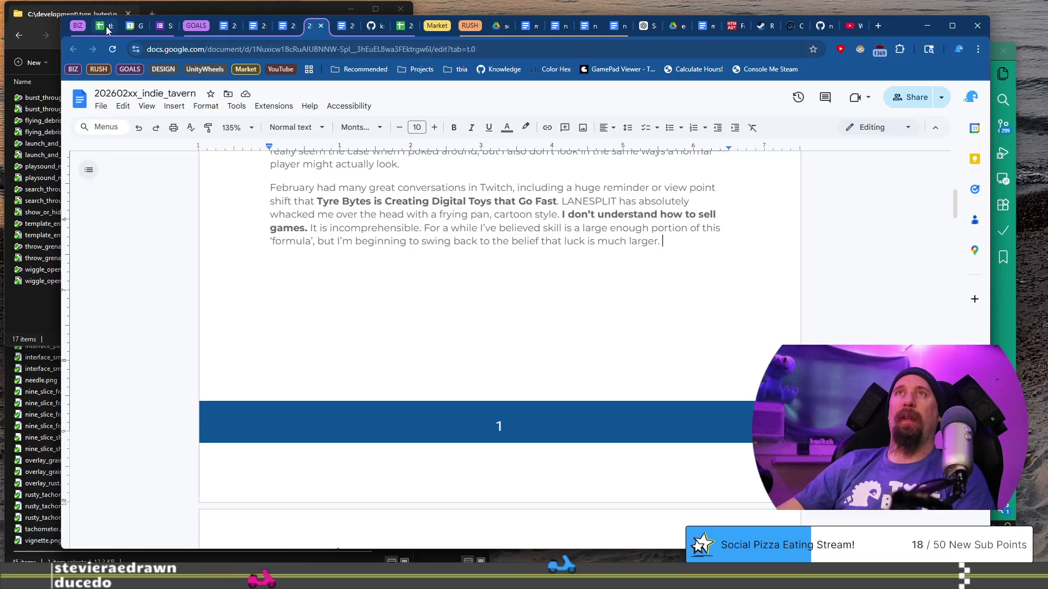
- Switch to the Indie Career Tracker 2026 spreadsheet and open its planner sheet
key("ctrl+1")
left_click(562, 539)
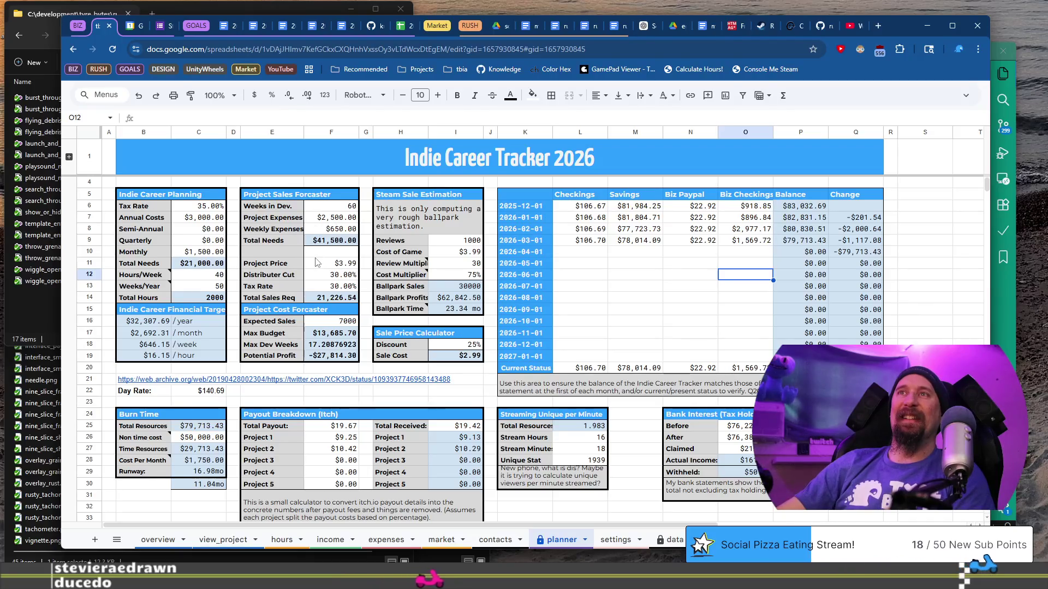
- Set Weeks in Dev. in F6 to =18*4 (72), raising Total Needs to $49,300.00
left_click(345, 210)
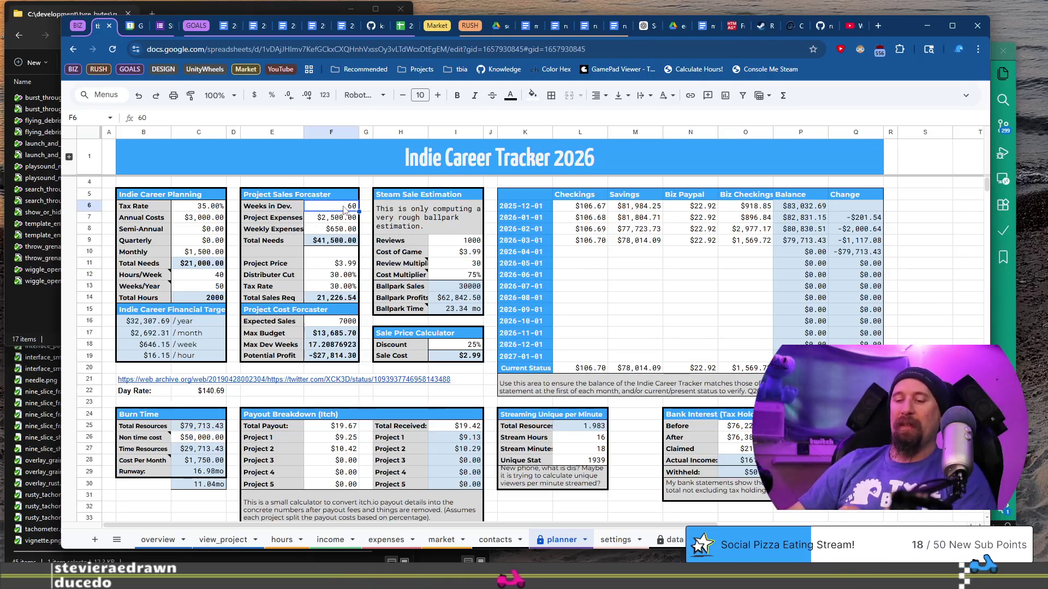
type("18*4")
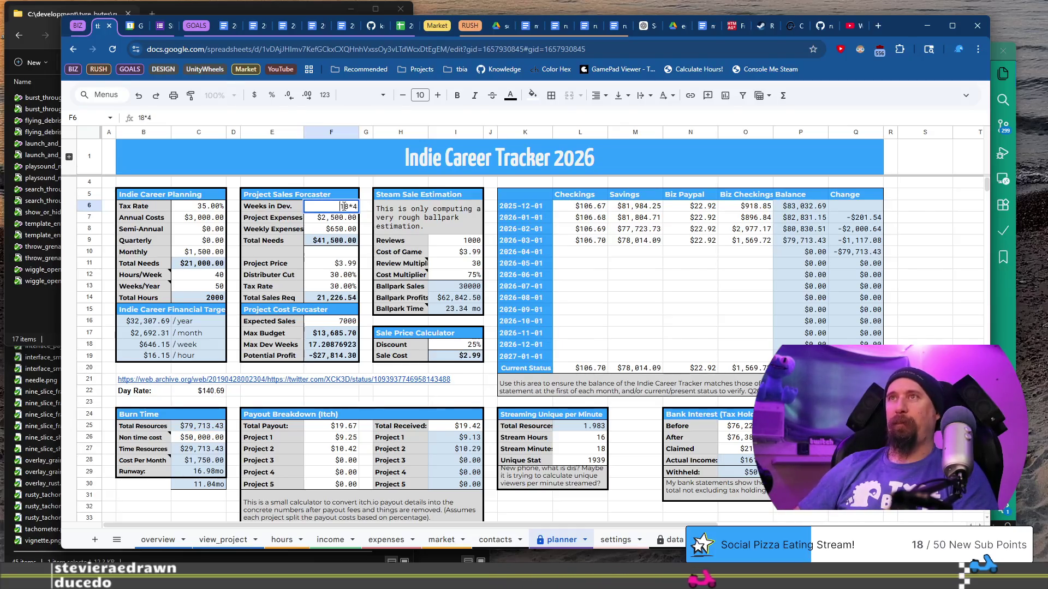
key("Home")
type("=")
key("Return")
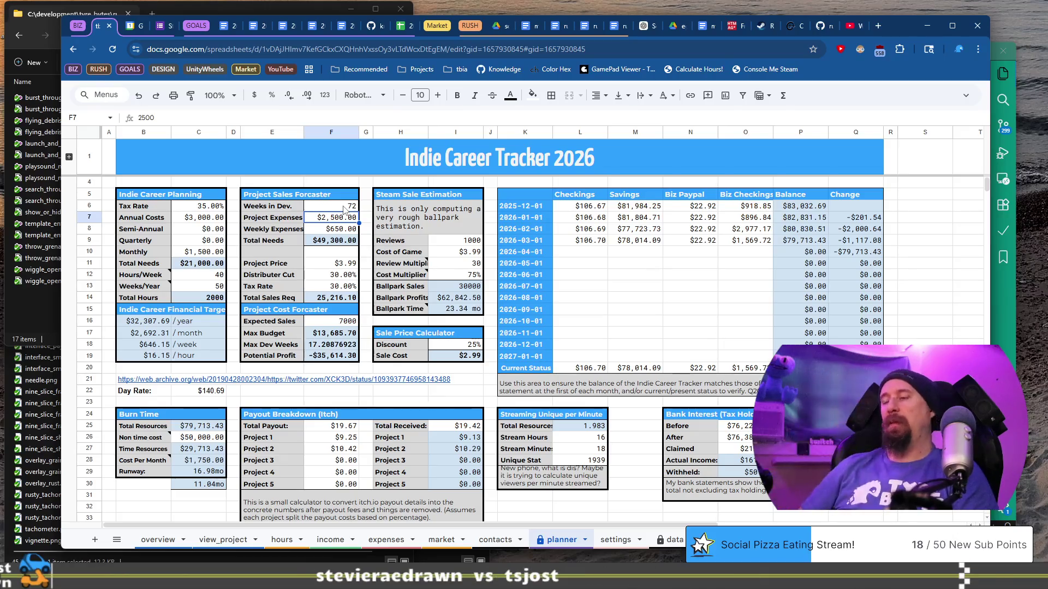
left_click(345, 210)
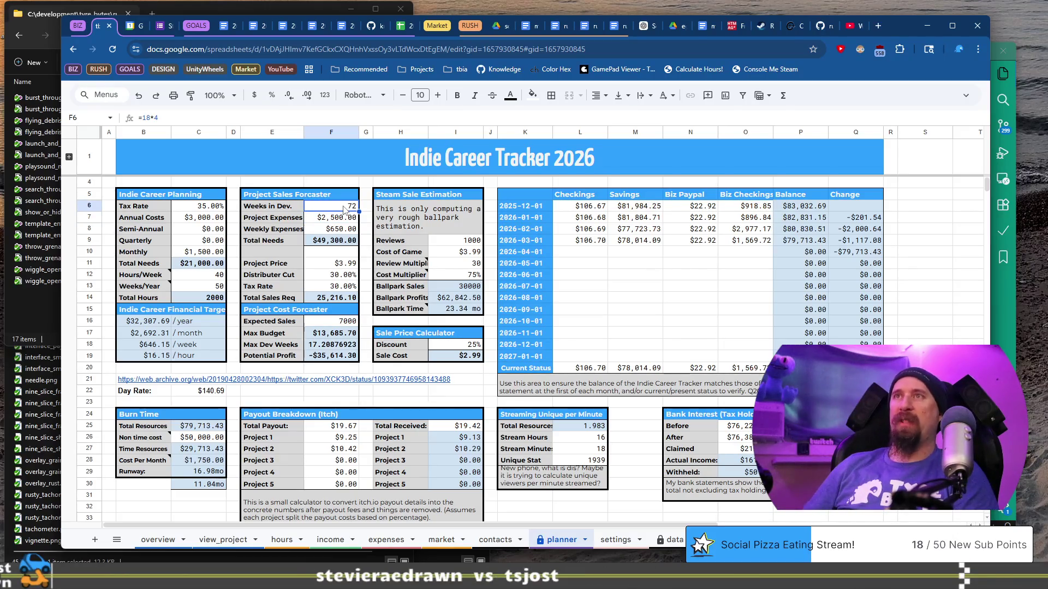
key("Down")
key("Down")
key("Down")
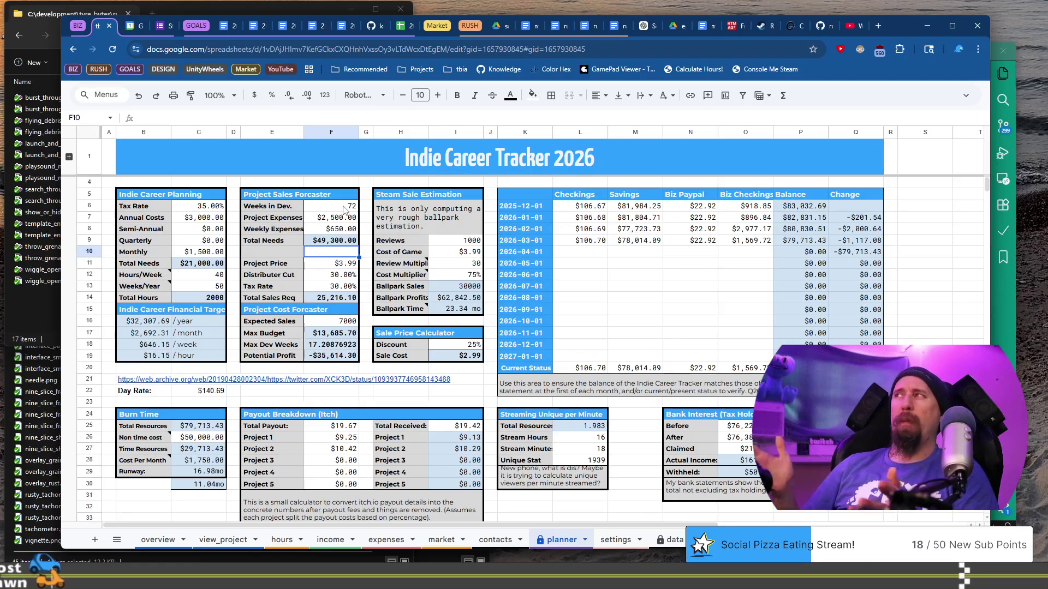
left_click(345, 209)
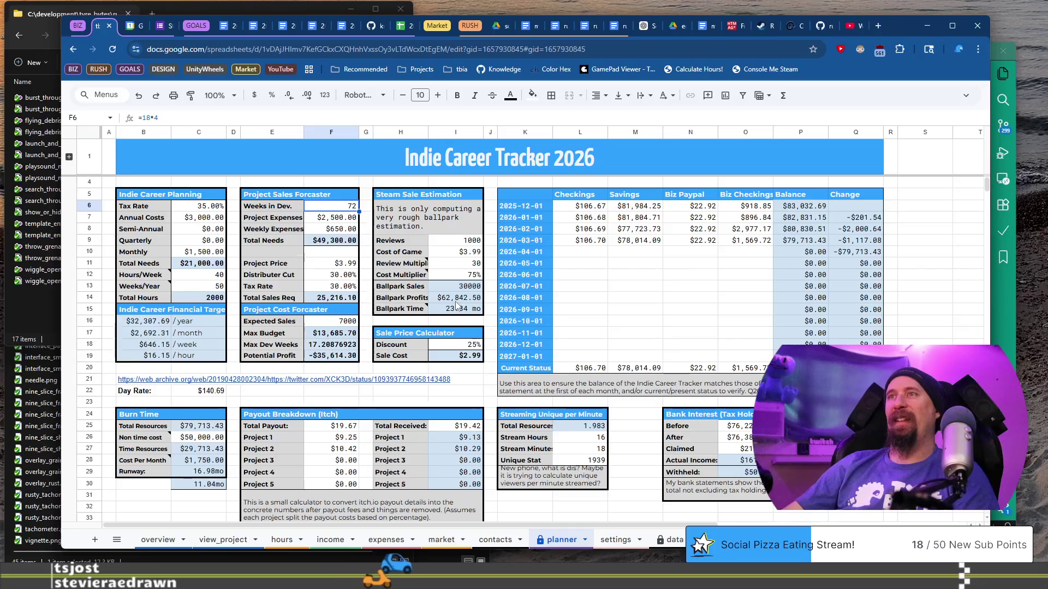
left_click(456, 254)
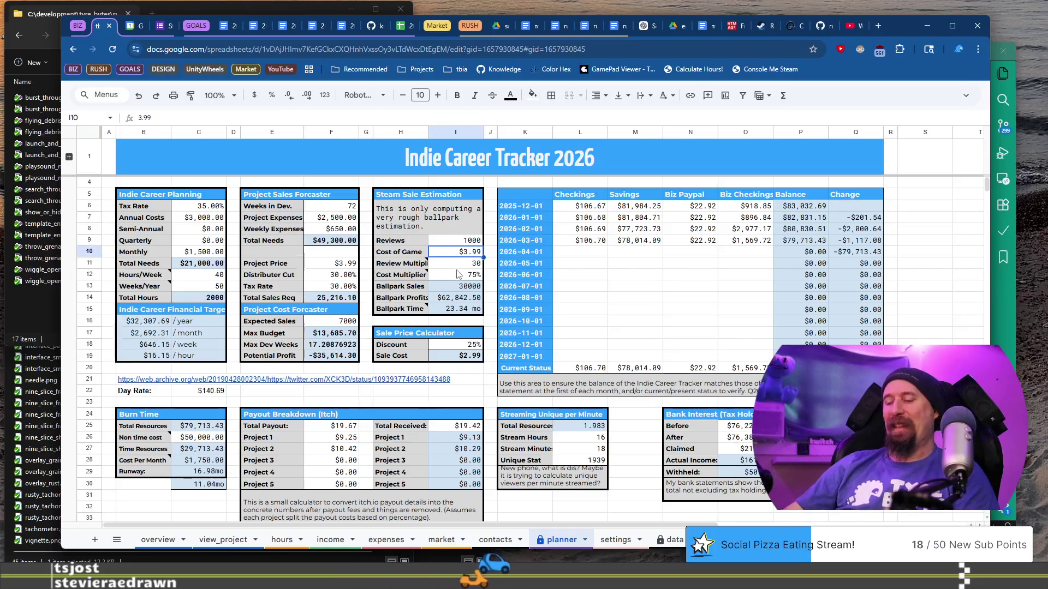
type("9.99")
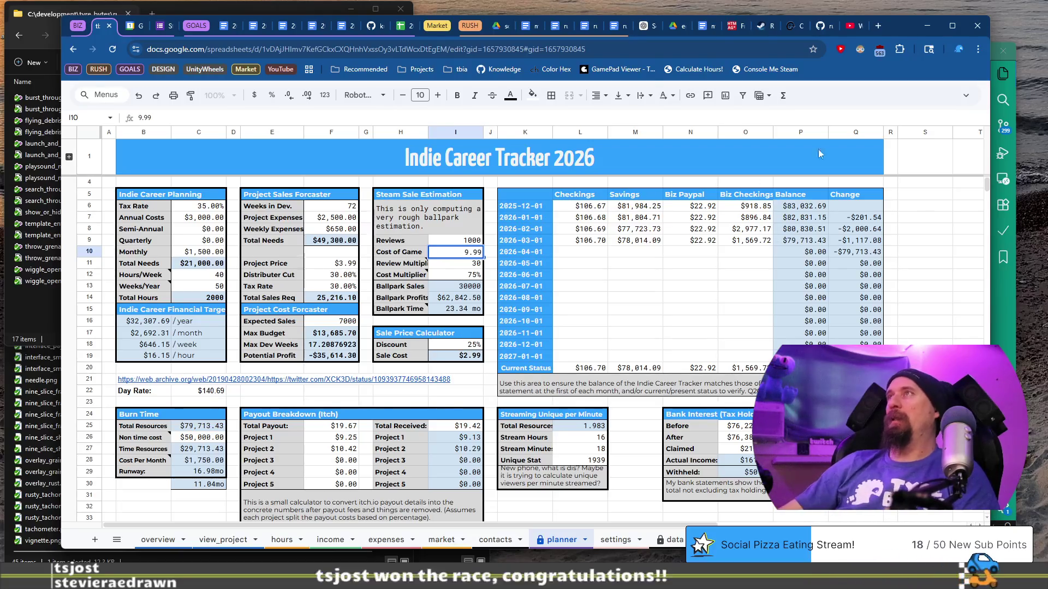
left_click(455, 265)
left_click(454, 255)
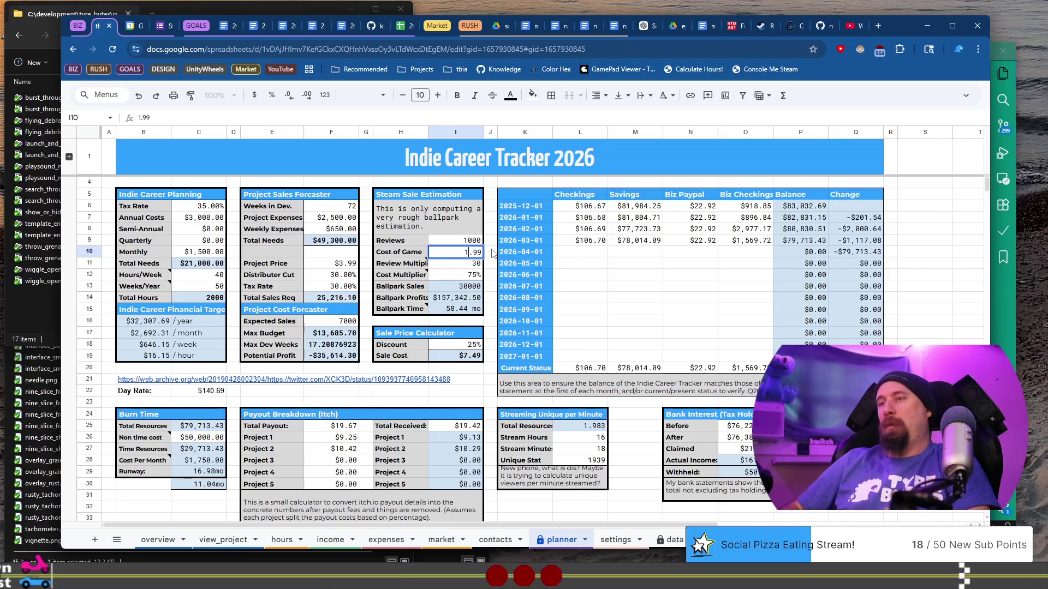
key("Return")
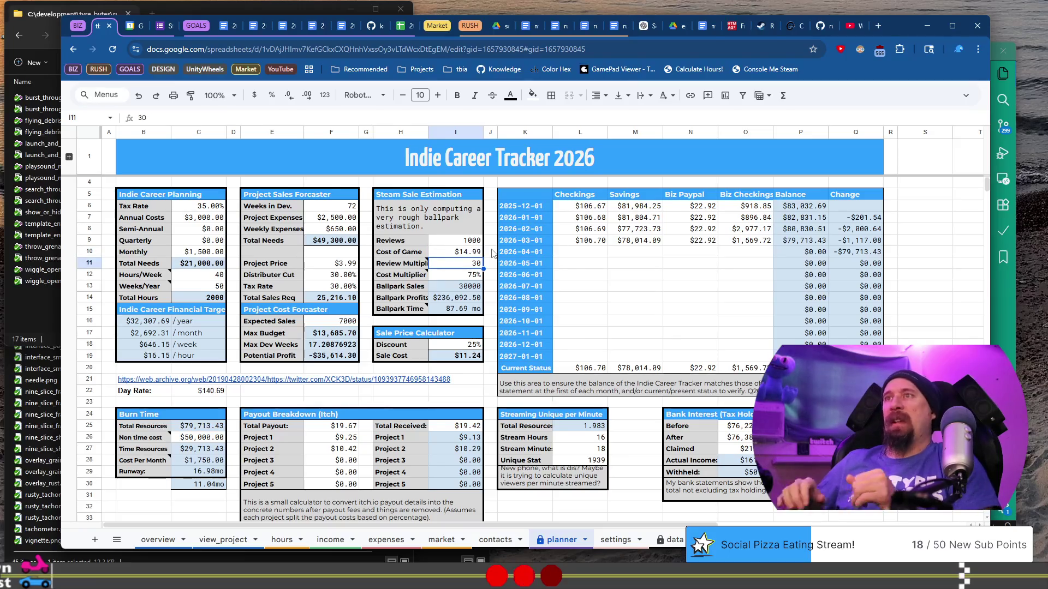
key("Down")
key("Down")
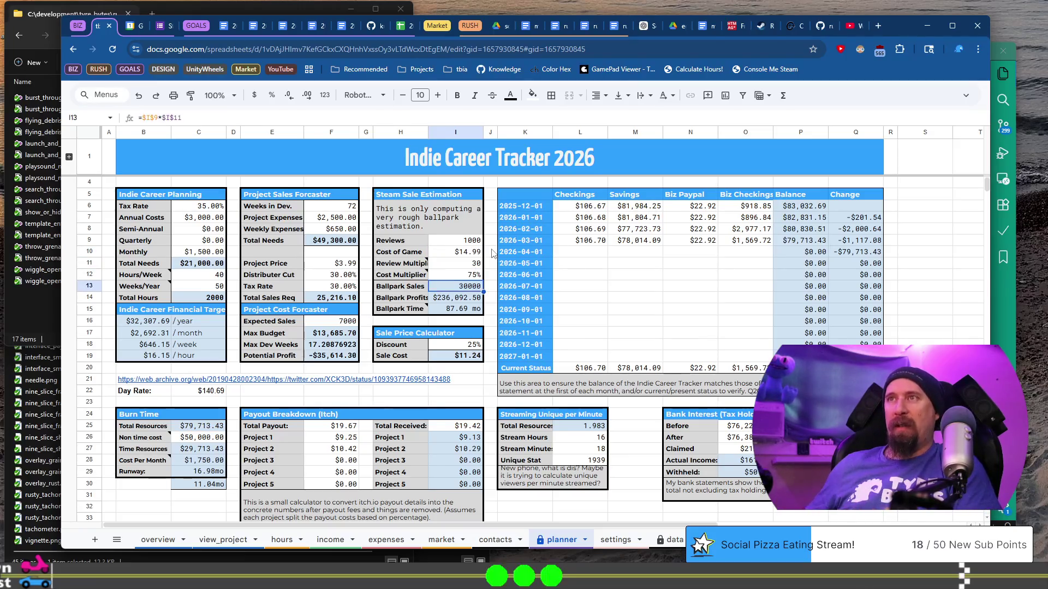
key("Up")
key("Up")
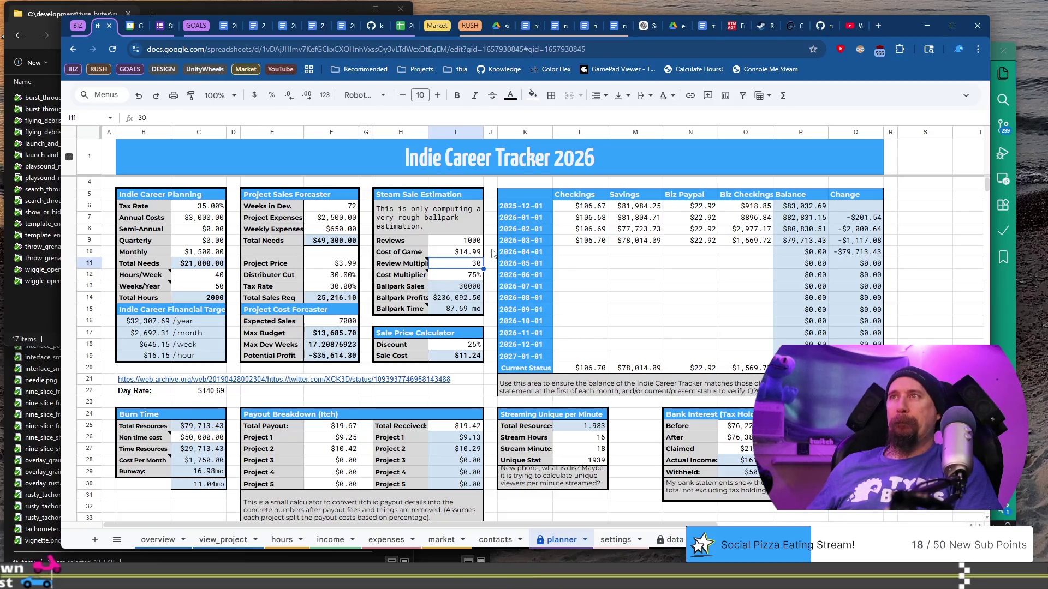
key("Up")
key("Up")
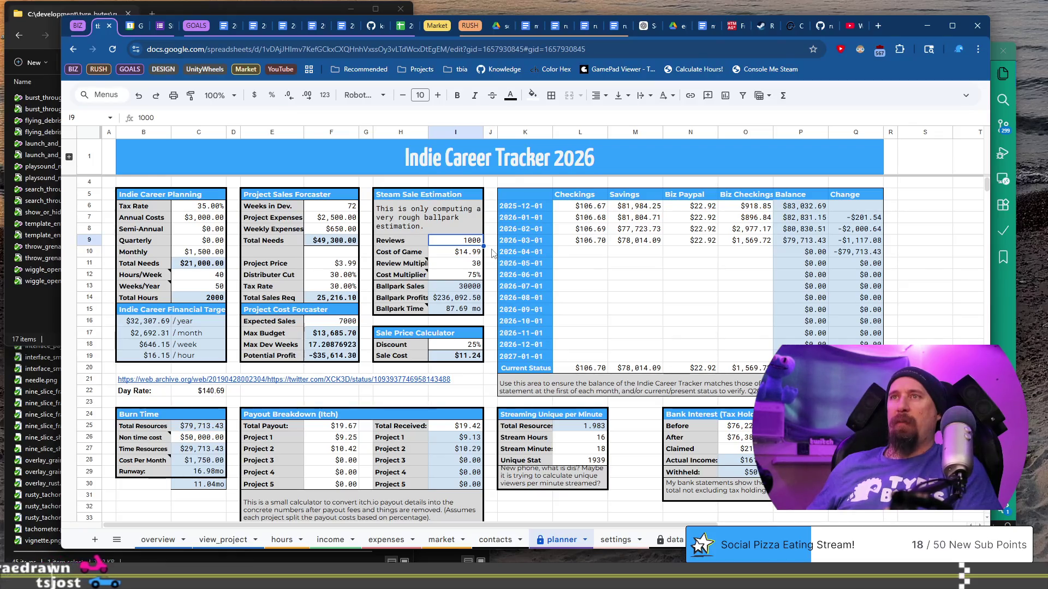
key("Down")
key("Down")
key("Down")
key("Left")
key("Left")
key("Left")
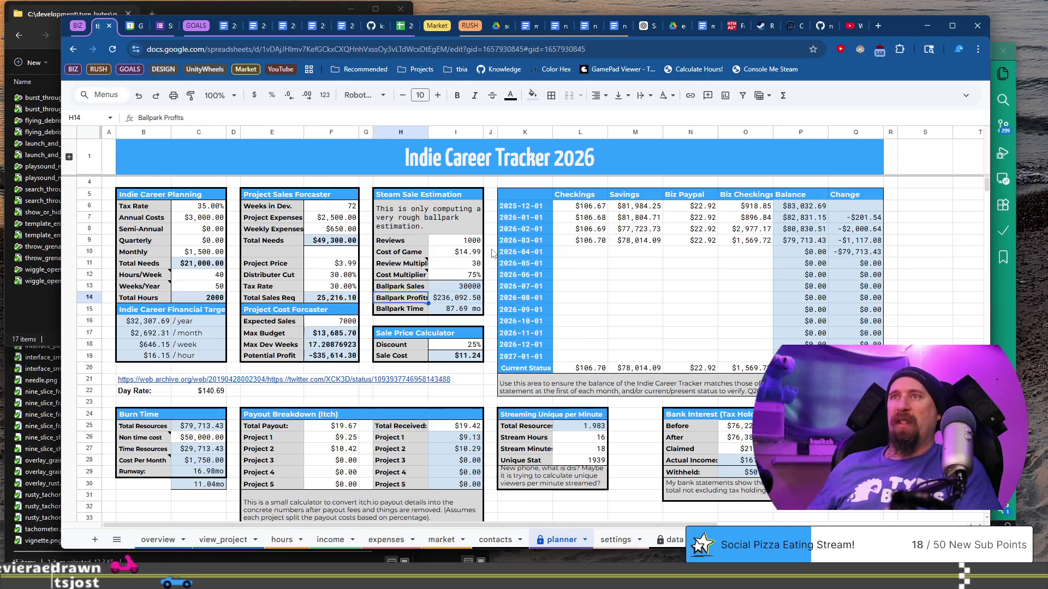
key("Down")
key("Down")
key("Down")
- Change the Project Price in F11 from 3.99 to 14.99, updating Total Sales Req and Potential Profit
key("Right")
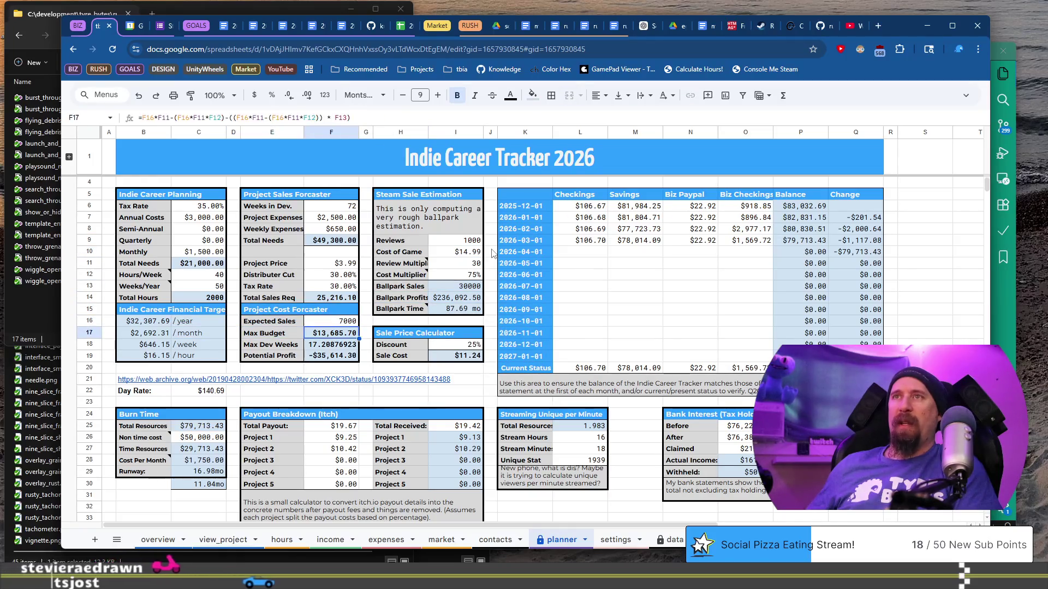
key("Up")
key("Up")
key("Up")
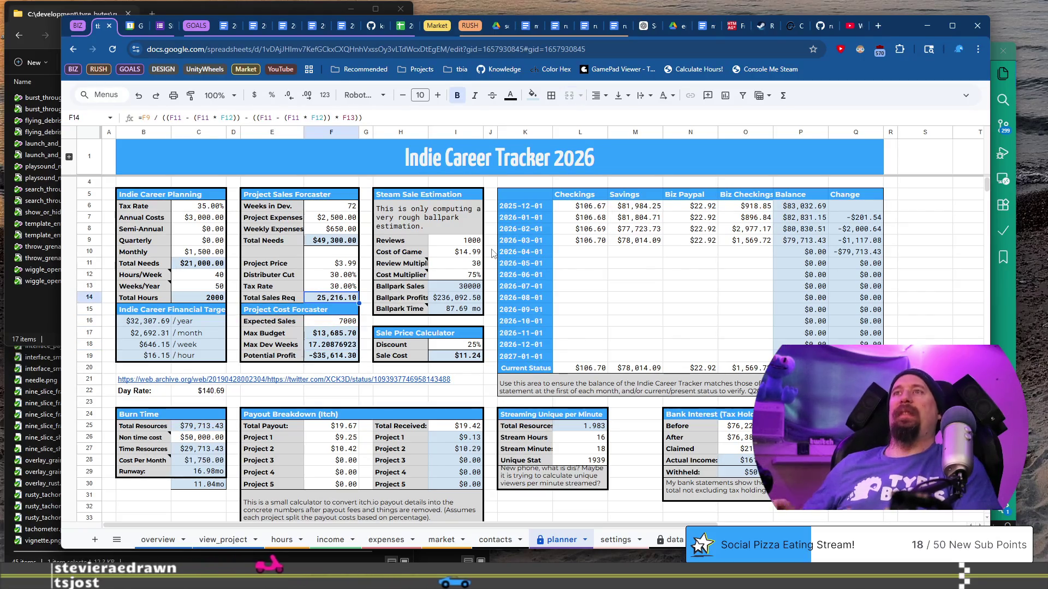
key("Up")
key("Up")
key("Up")
key("Return")
key("Left")
key("Left")
key("Left")
key("BackSpace")
type("14")
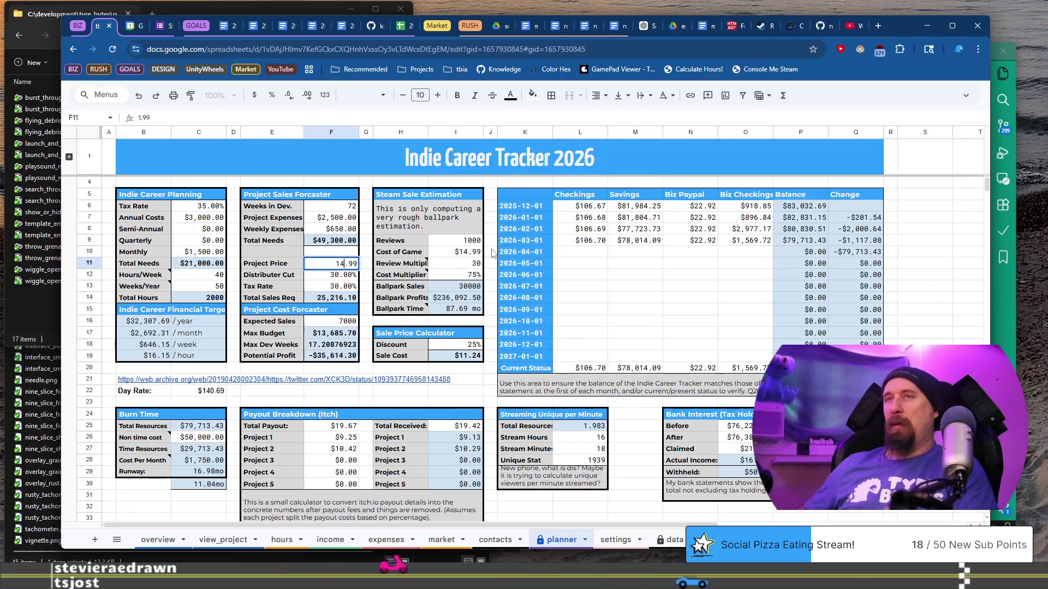
key("Return")
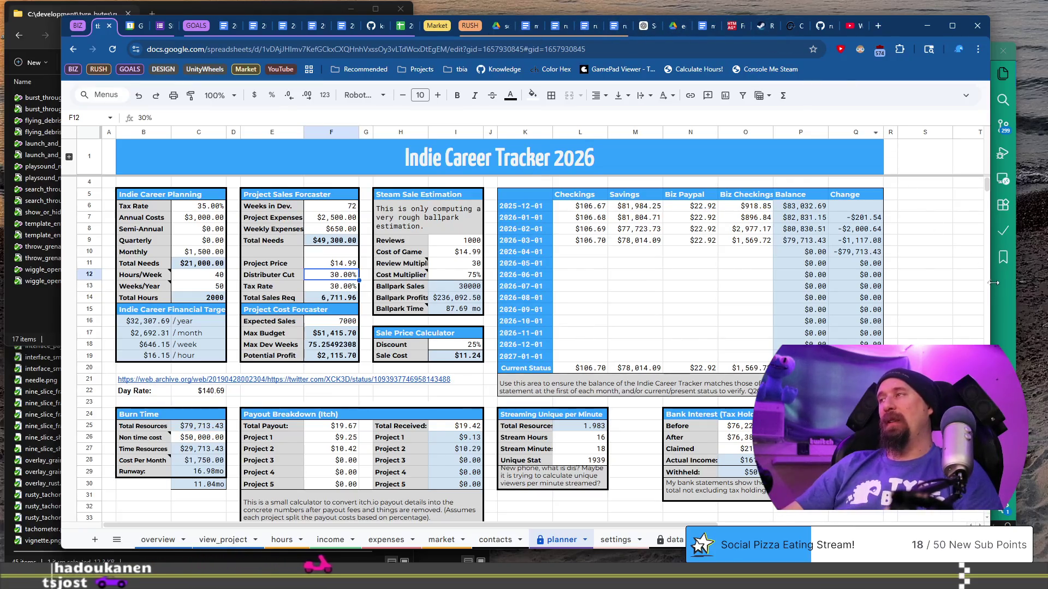
left_click(1009, 297)
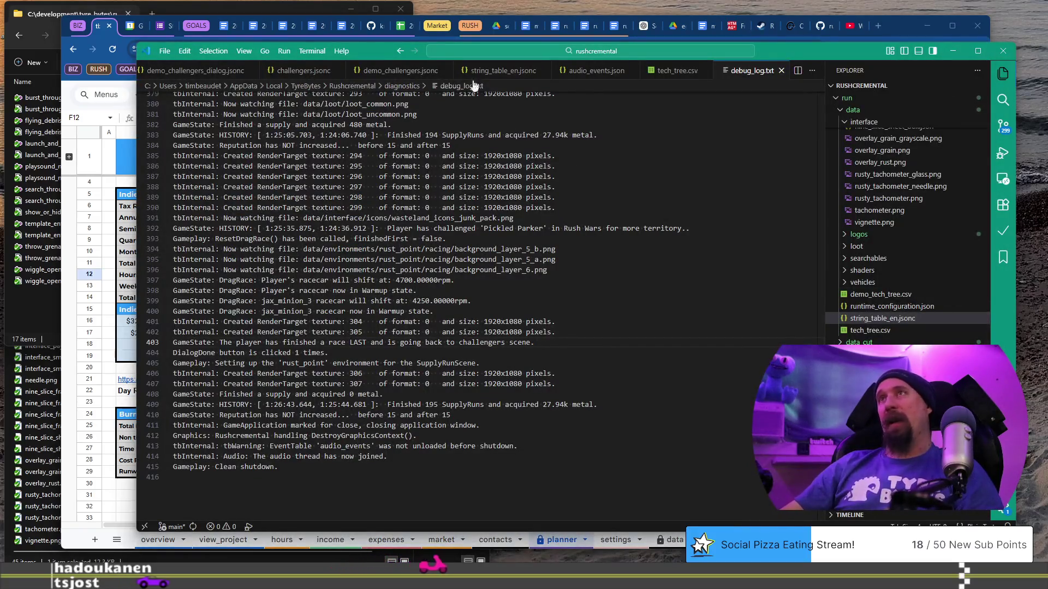
- Return to the 202602xx_indie_tavern doc in Chrome, then start a new tab typing 'lan'
left_click(588, 28)
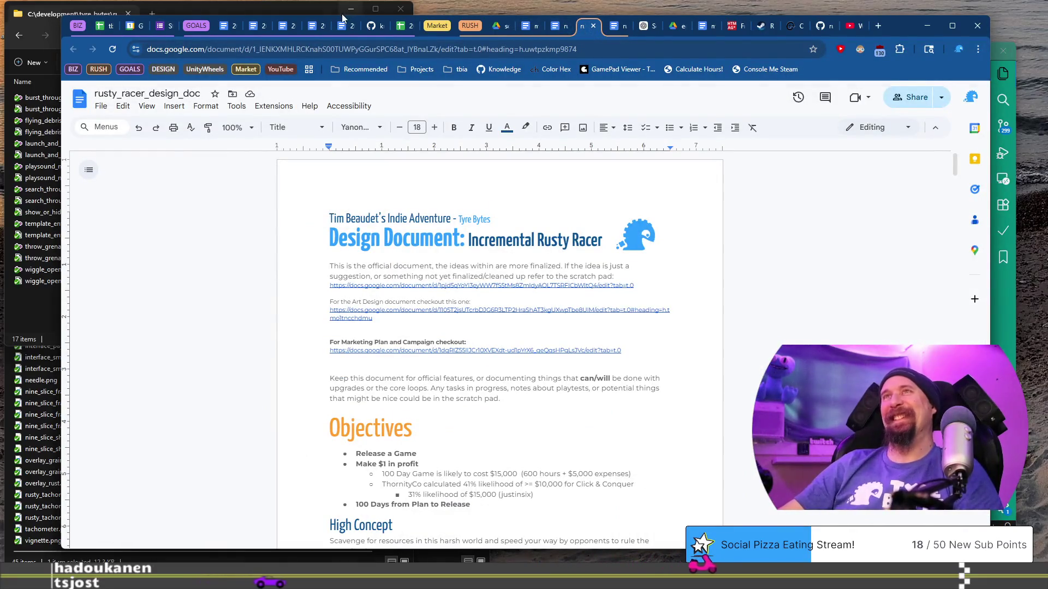
left_click(341, 30)
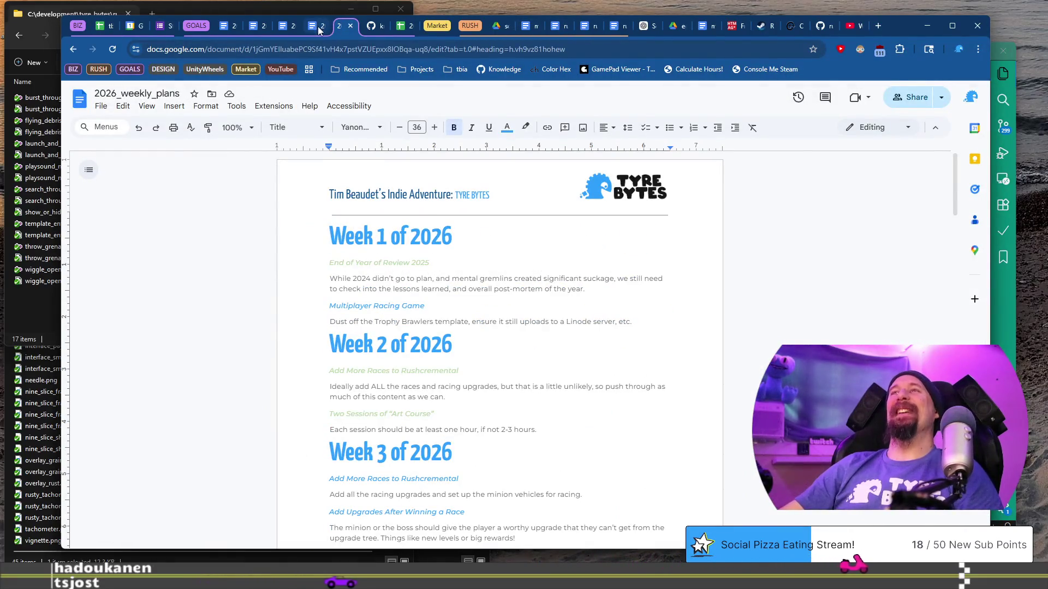
left_click(311, 27)
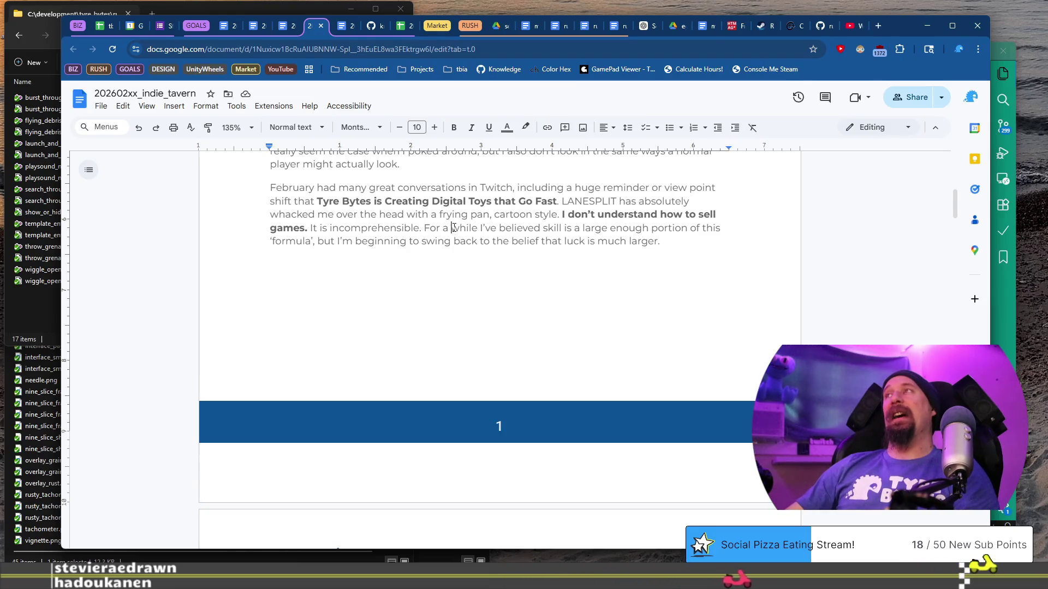
left_click(881, 24)
type("lanESPLIT on Steam")
key("Return")
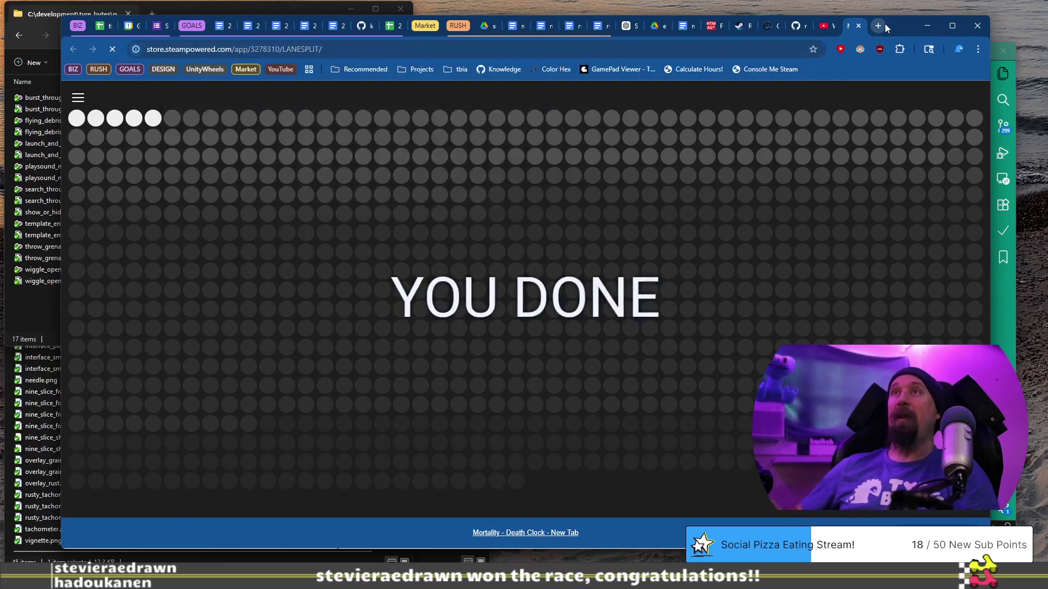
scroll(590, 369, "down", 6)
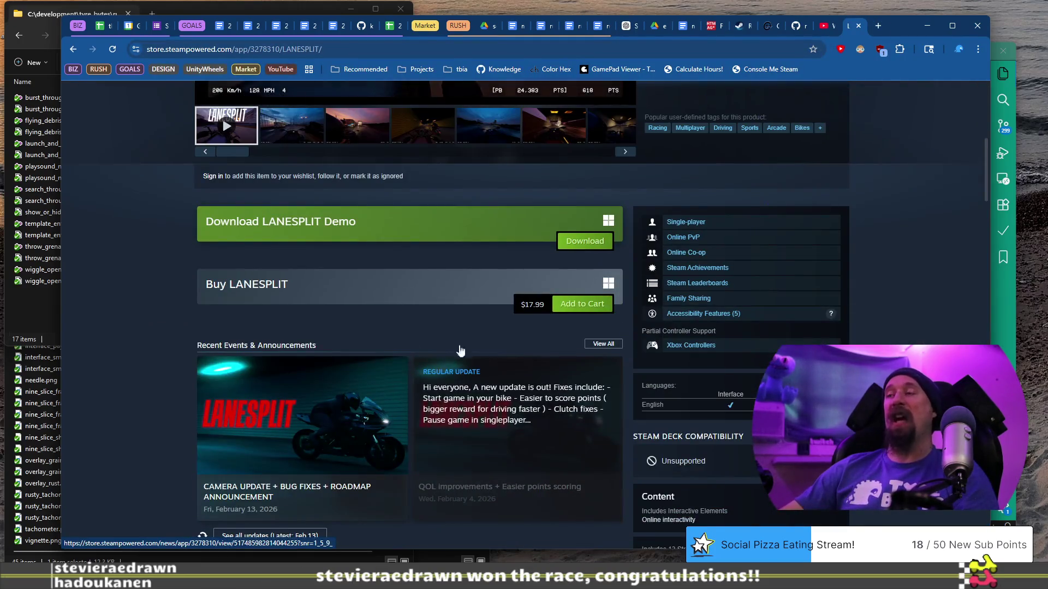
scroll(460, 351, "down", 6)
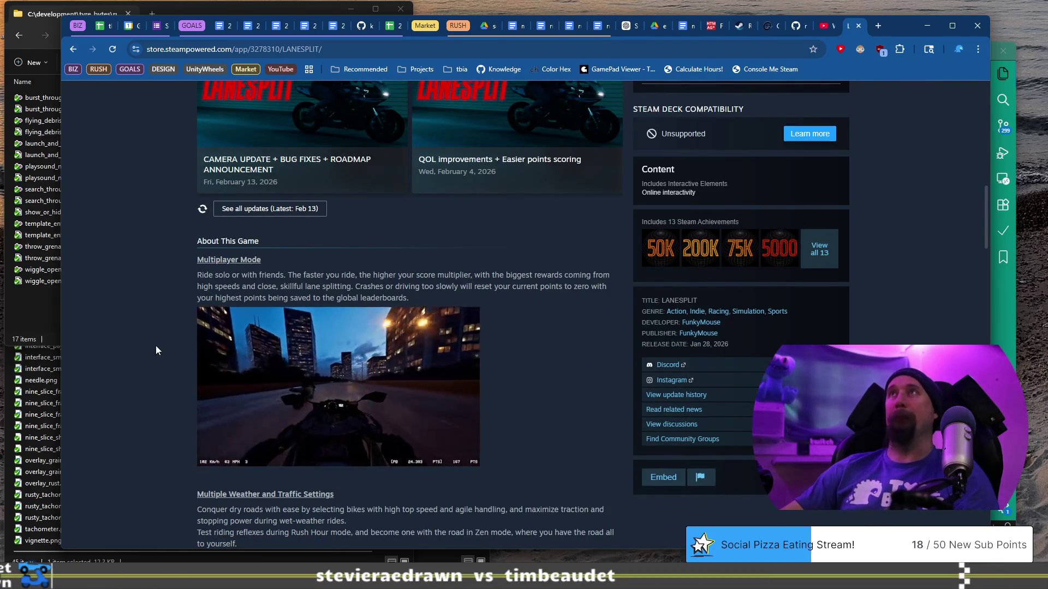
scroll(156, 347, "down", 5)
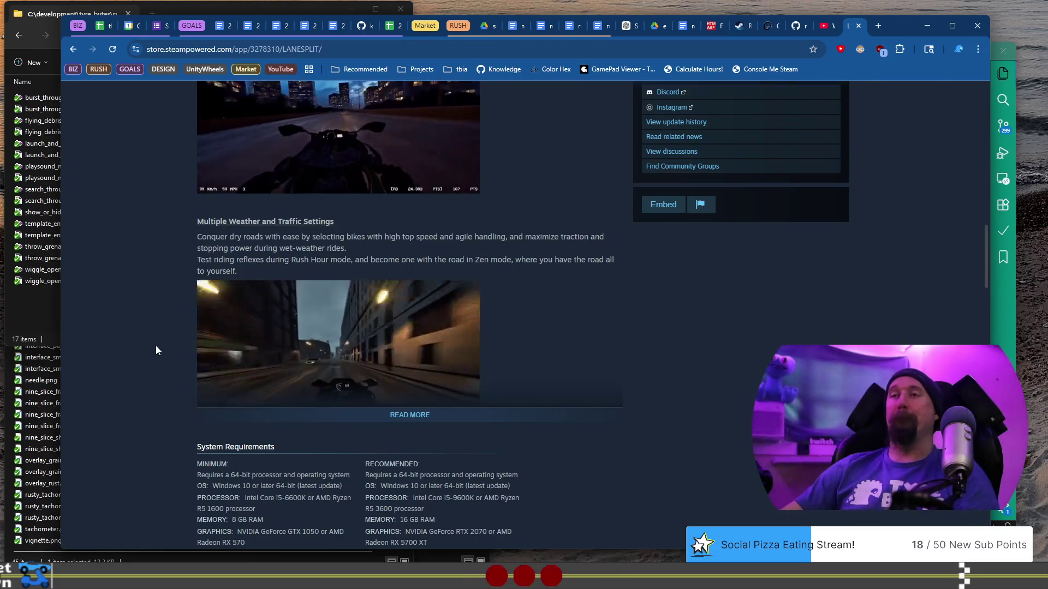
scroll(156, 350, "up", 3)
scroll(156, 350, "up", 10)
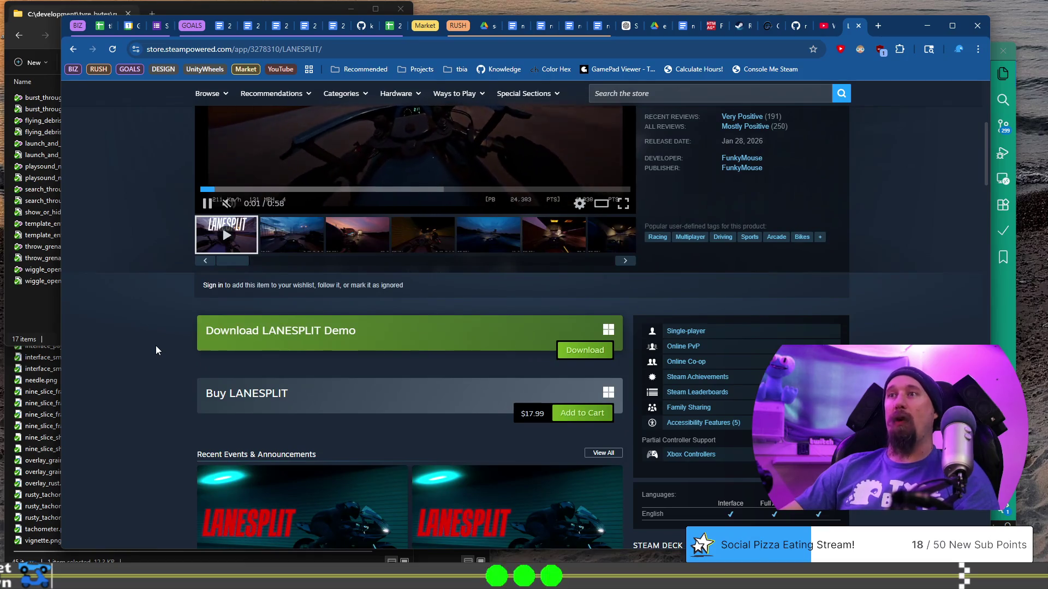
scroll(156, 345, "up", 2)
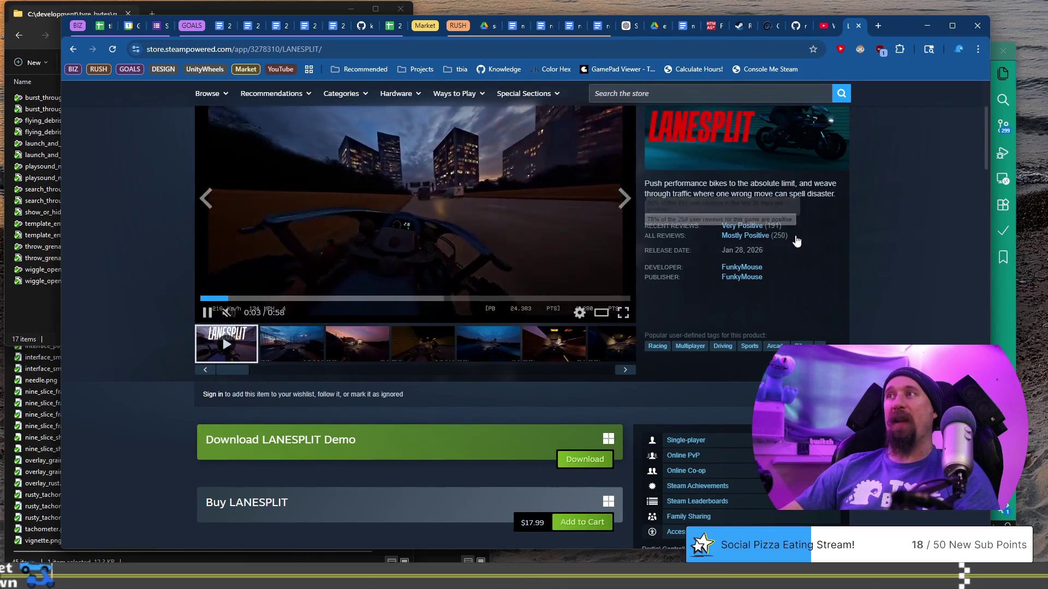
mouse_move(790, 240)
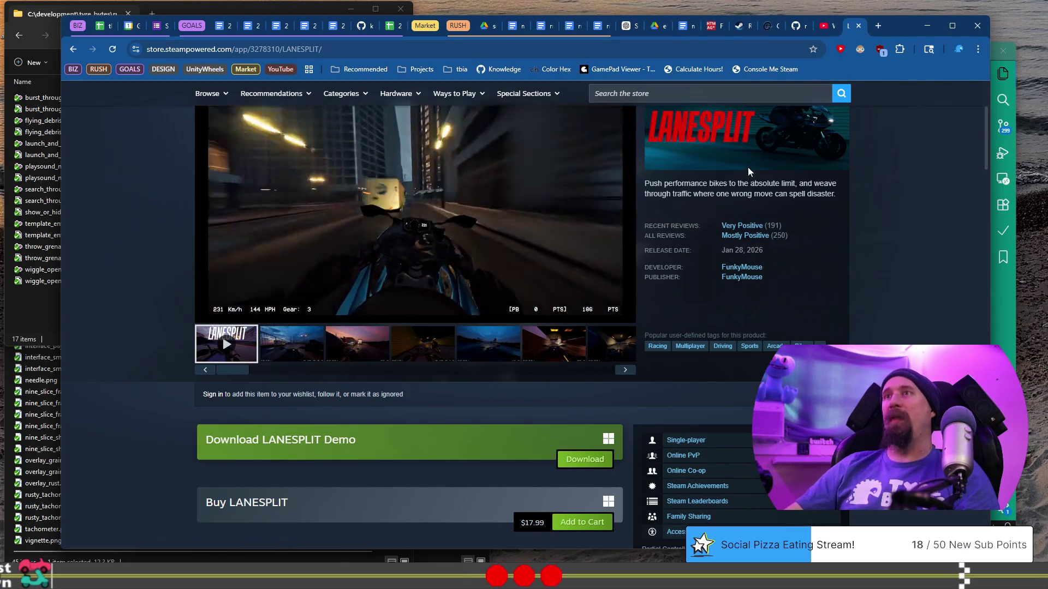
left_click(856, 26)
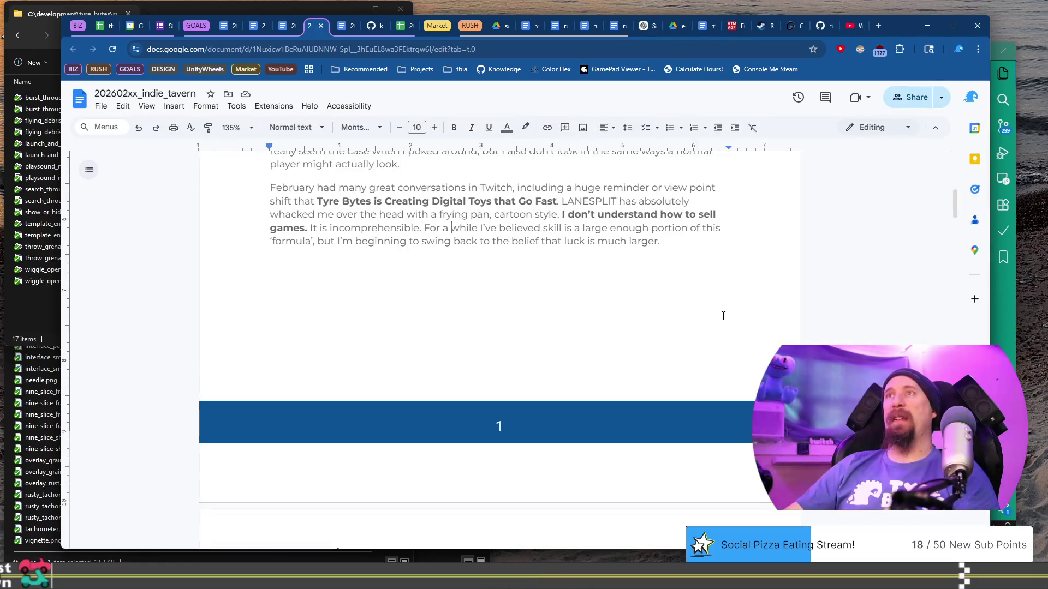
left_click(583, 257)
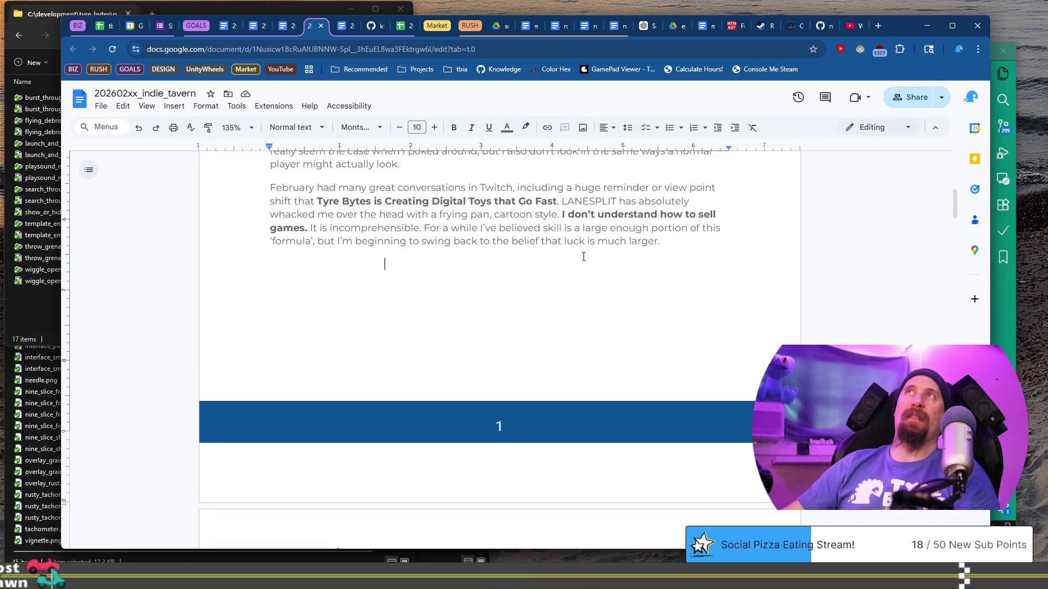
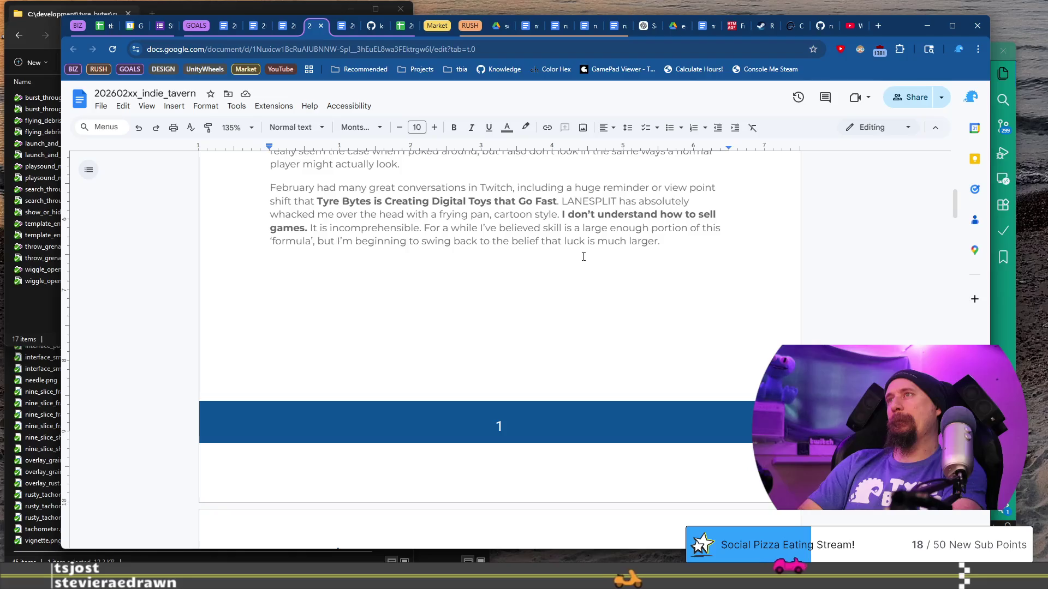
- Below the February paragraph, start a new one: 'After Rushcremental is finished I am going to need to shift'
left_click(583, 256)
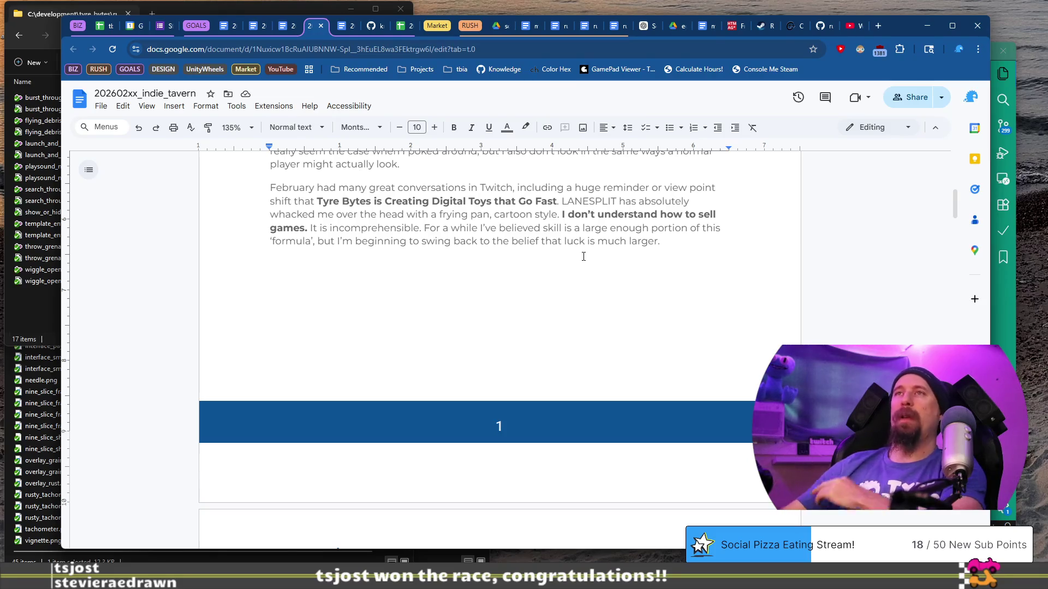
mouse_move(252, 183)
left_mouse_down()
mouse_move(374, 196)
mouse_move(538, 241)
mouse_move(655, 188)
mouse_move(656, 215)
left_mouse_up()
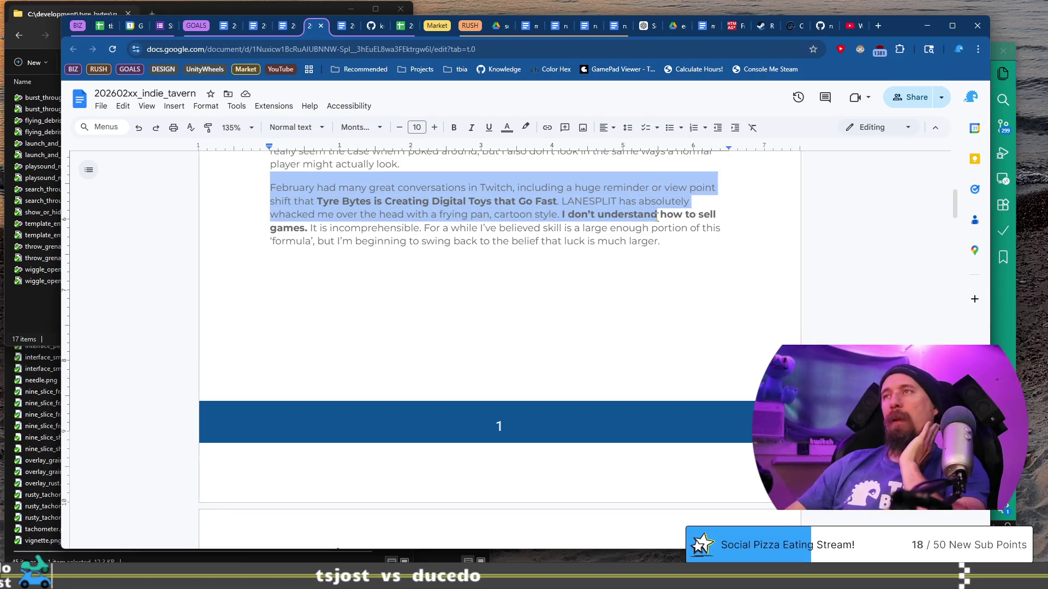
left_click(625, 272)
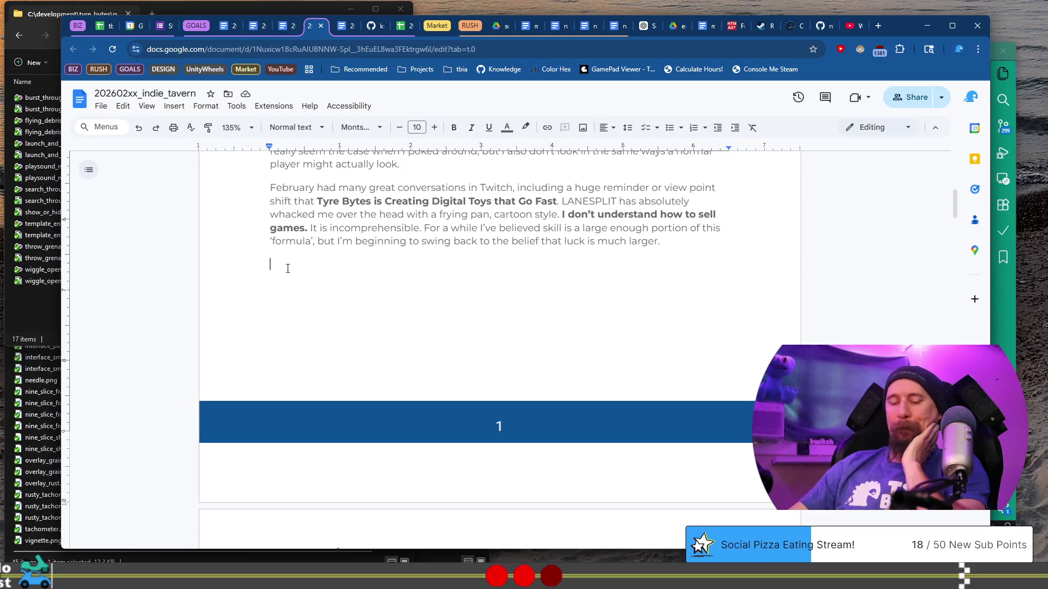
type("Af")
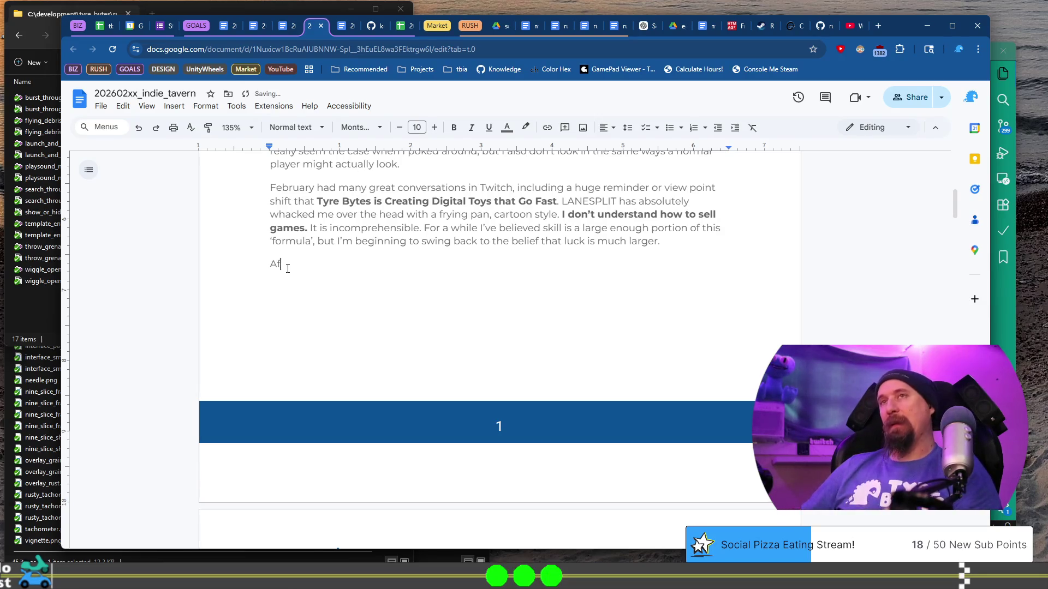
type("ter Ru")
type("ch")
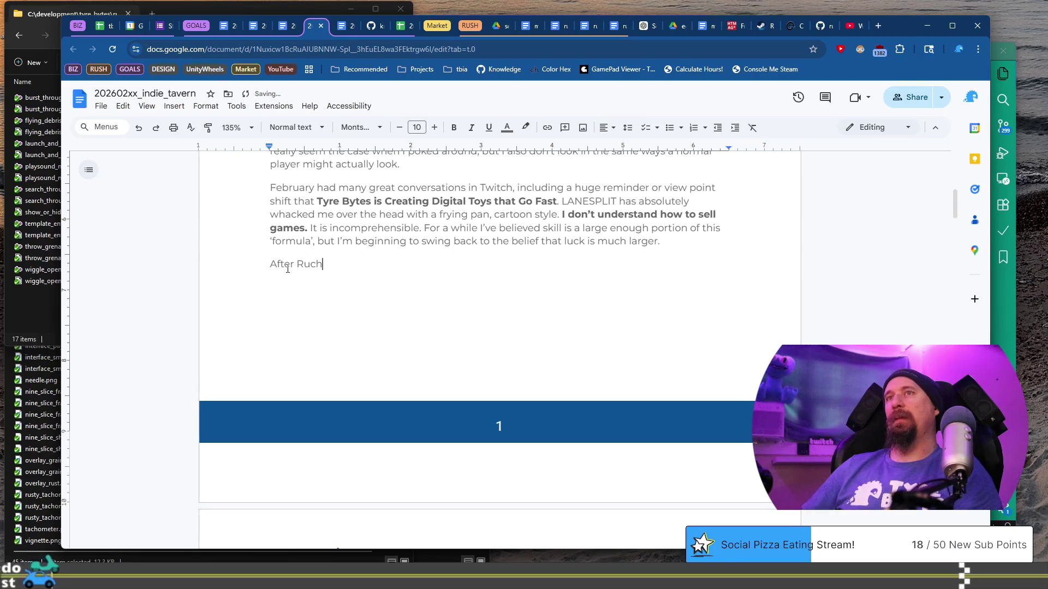
key("BackSpace")
key("BackSpace")
type("shcr")
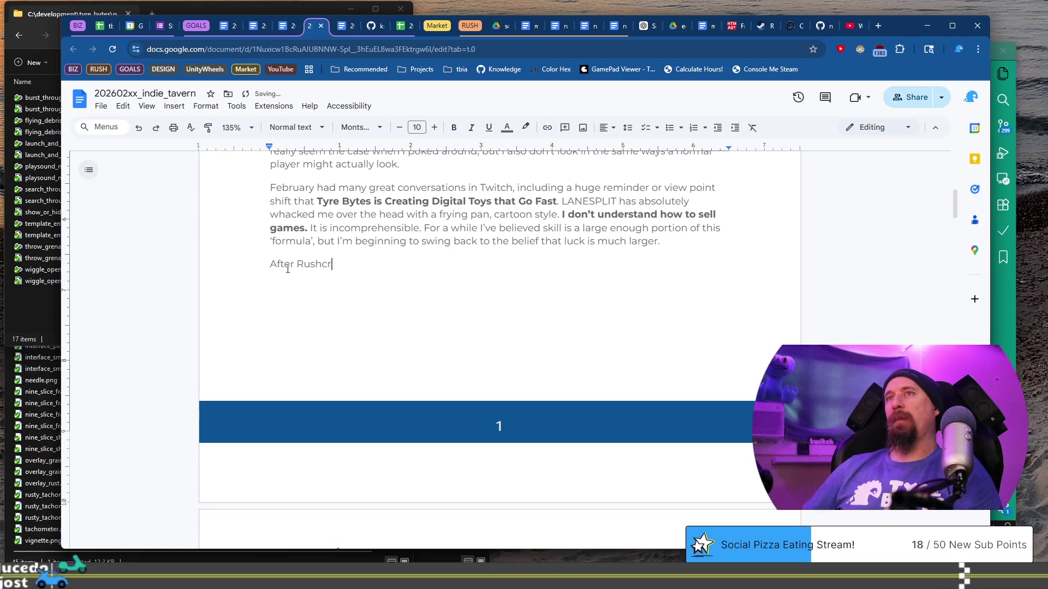
type("emental is finished I ")
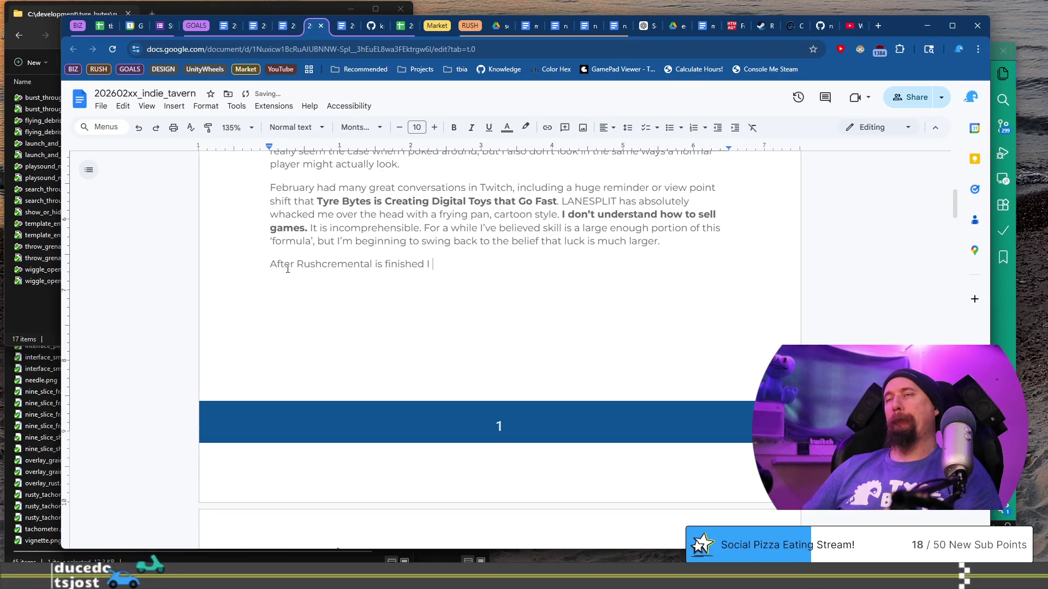
type("am")
type(" going to need to take ")
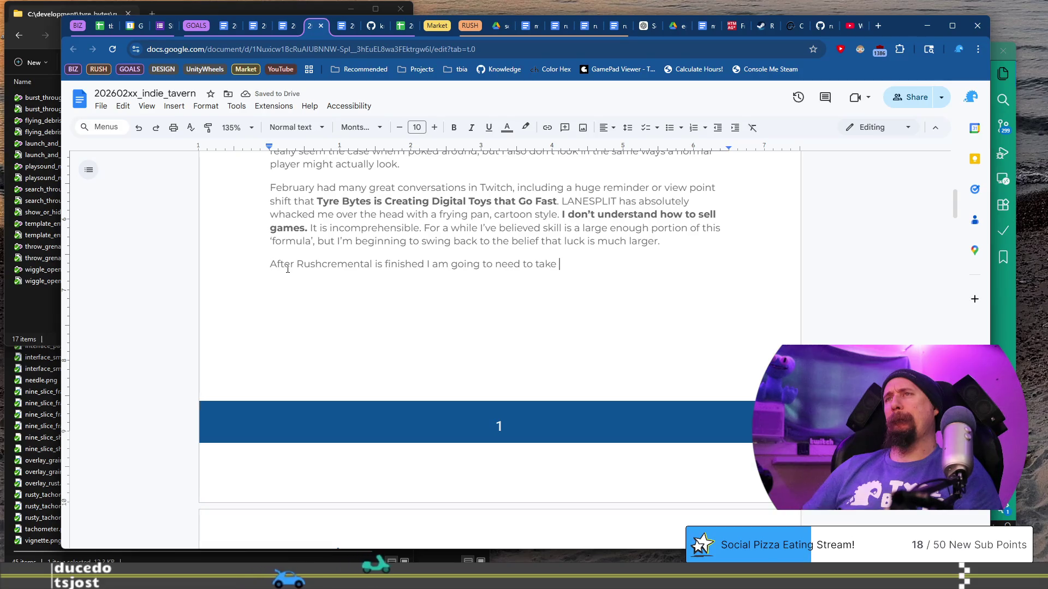
key("BackSpace")
key("BackSpace")
key("BackSpace")
key("BackSpace")
key("BackSpace")
type("shift")
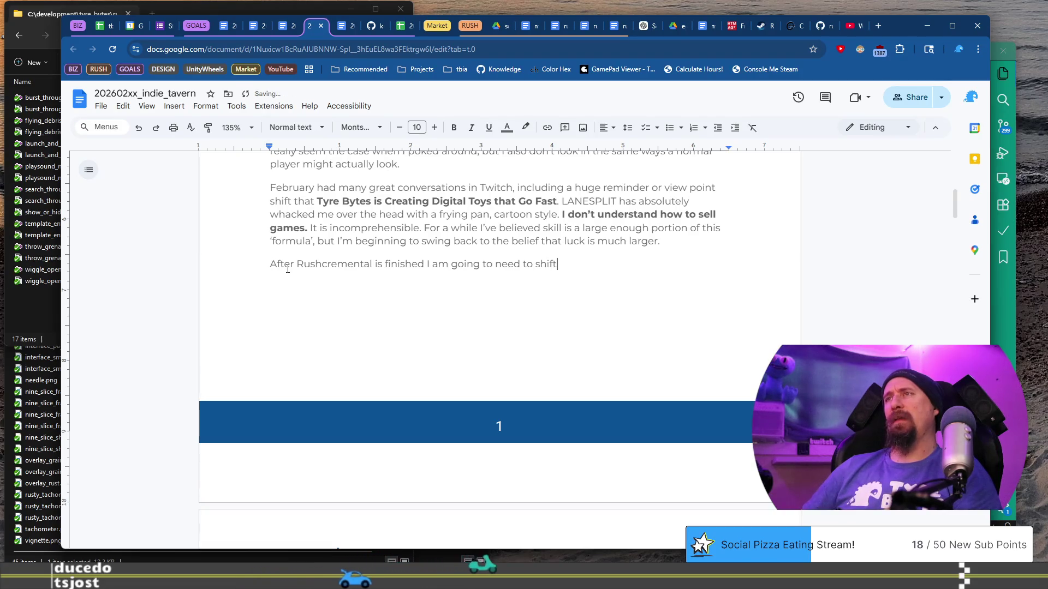
- Reword the sentence to 'drastically shift how the...' and fix the typos along the way
key("BackSpace")
key("BackSpace")
key("BackSpace")
key("BackSpace")
key("BackSpace")
type("d")
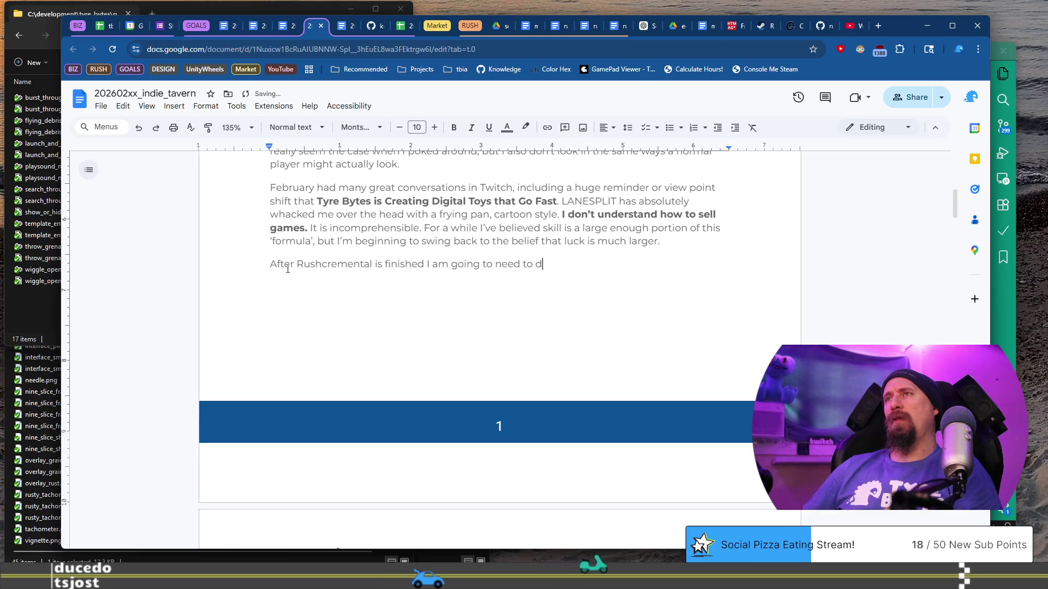
type("rastically ")
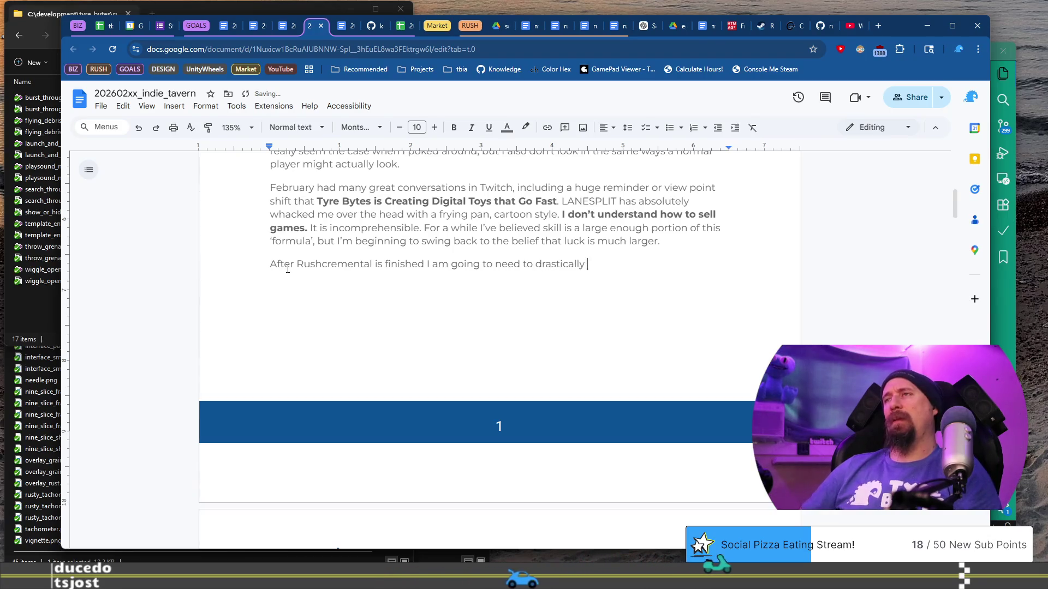
type("shift hwo")
key("BackSpace")
key("BackSpace")
key("BackSpace")
type("how I")
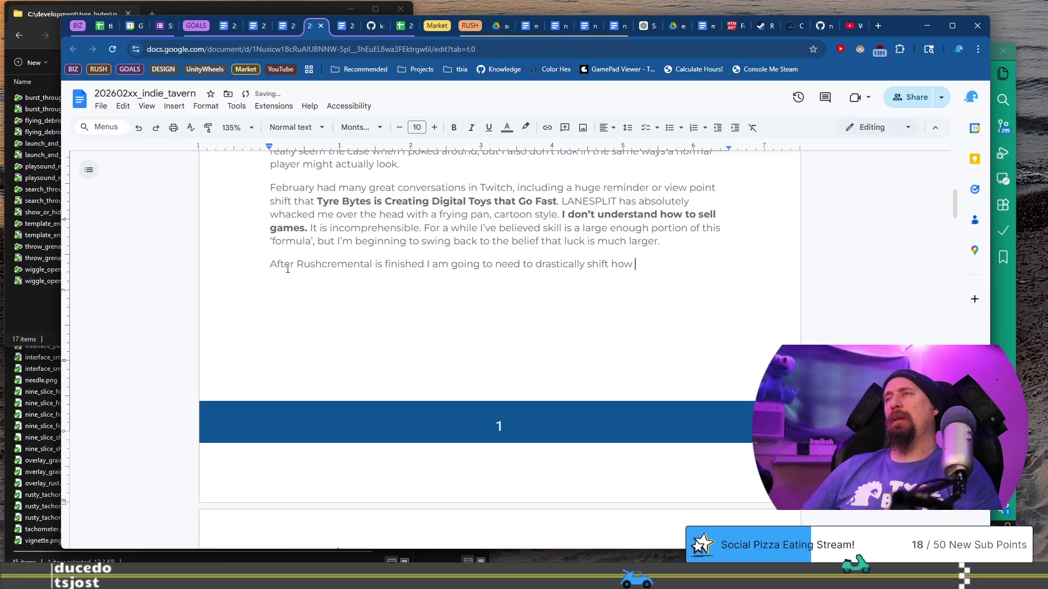
key("BackSpace")
type("the adventuer")
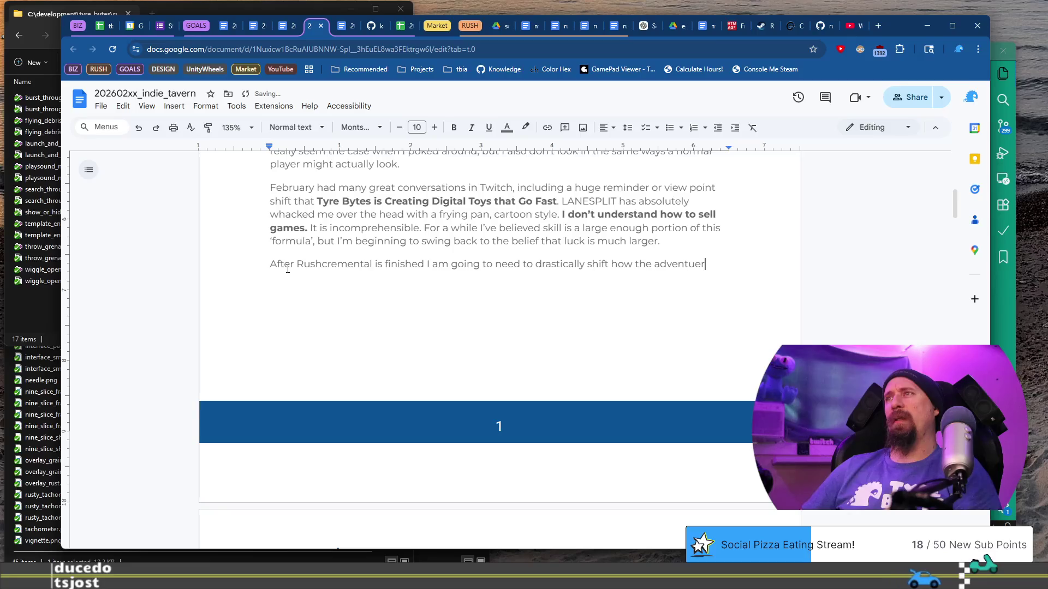
key("BackSpace")
key("BackSpace")
type("re continues.")
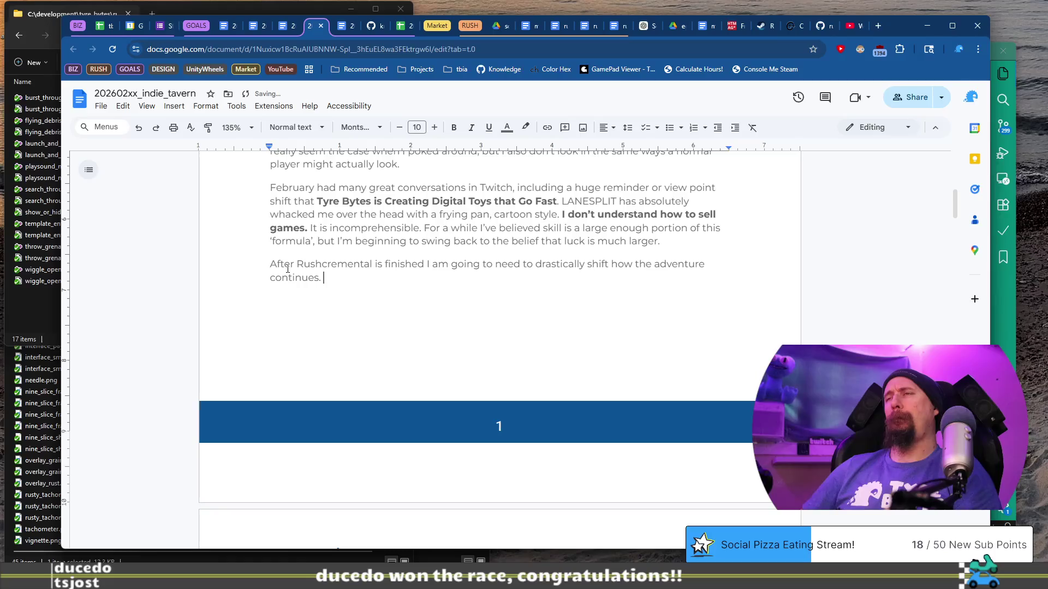
type("kely involve")
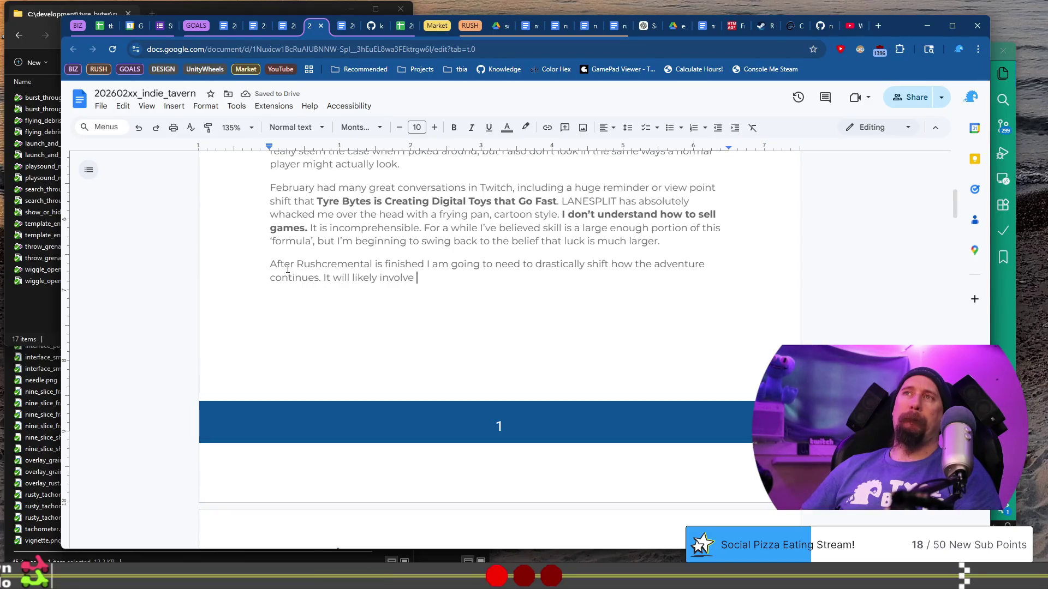
type(" ject(s")
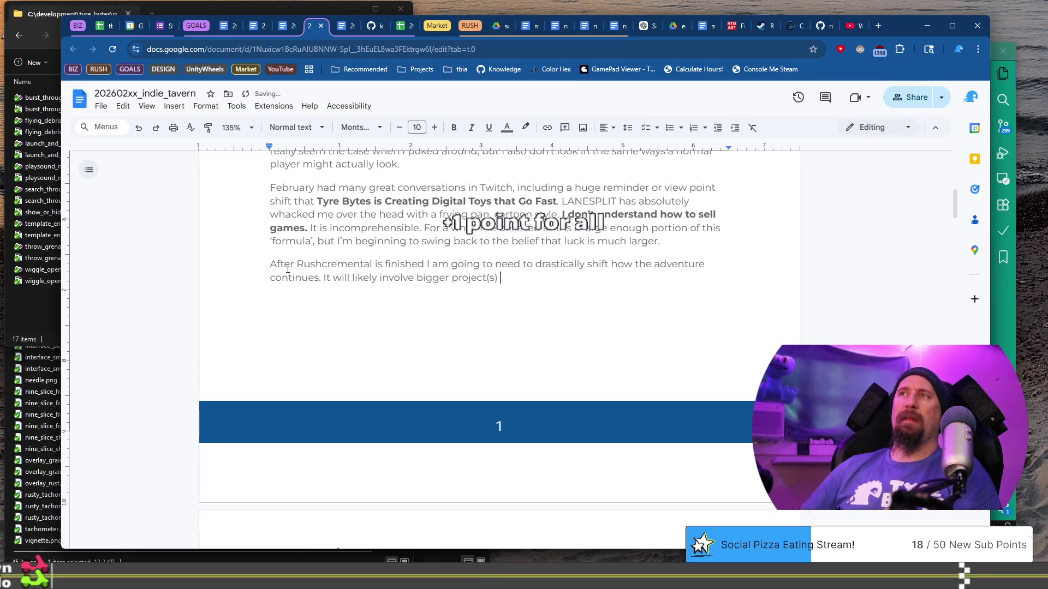
- Continue the sentence with 'projects along with tiny prototypes and also more than one project' active at once
key("BackSpace")
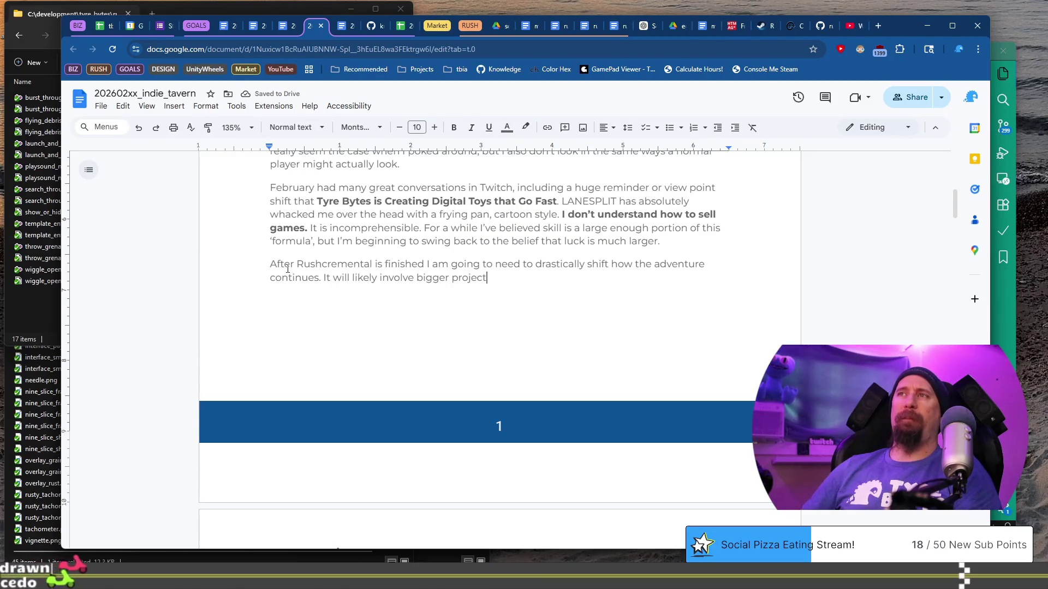
type("s a")
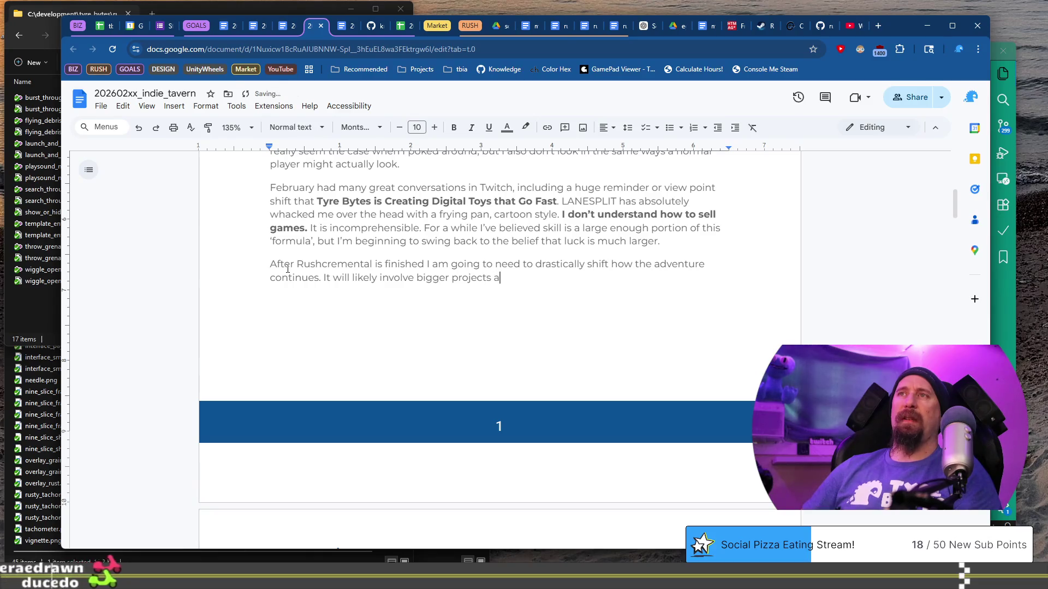
type("long ")
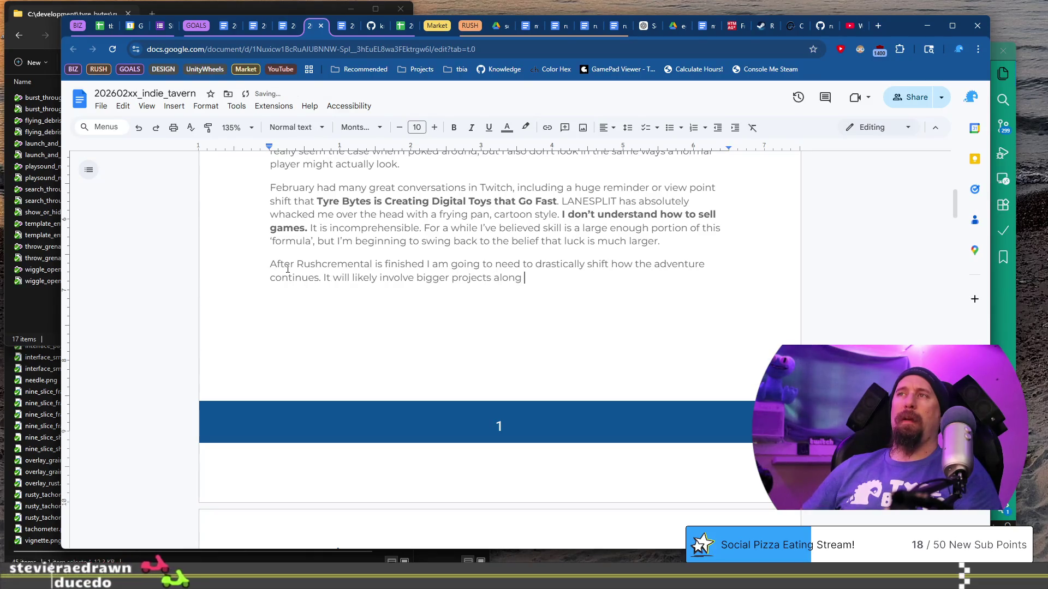
type("with tiny ")
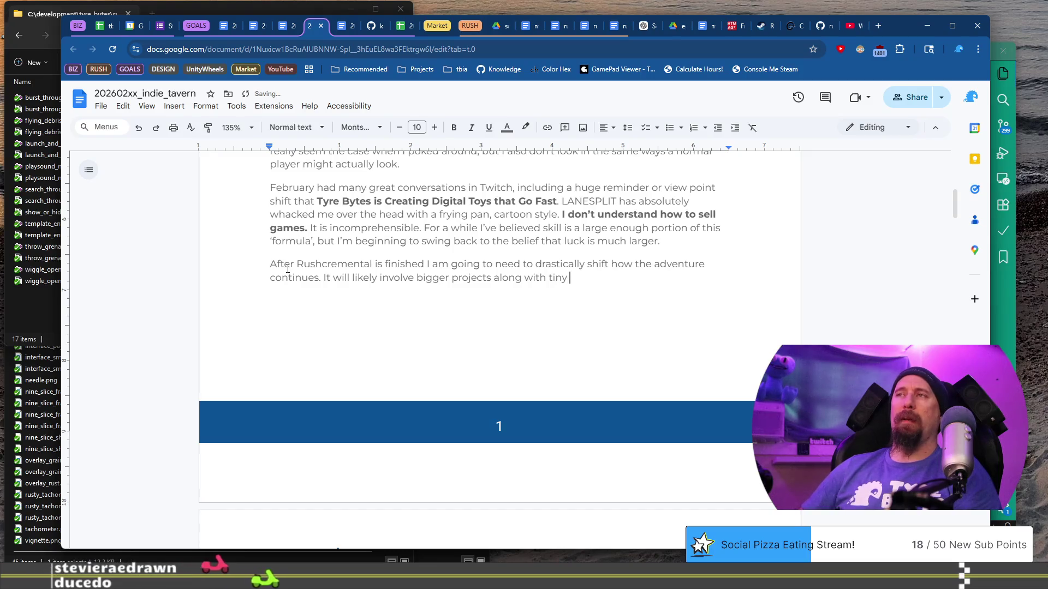
type("prototypes and ")
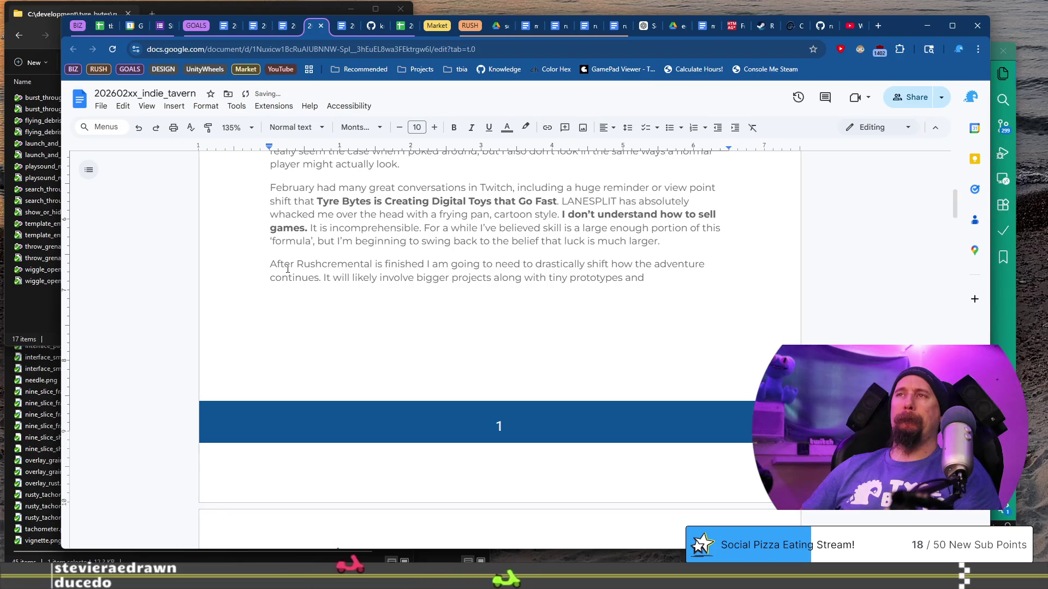
type("also")
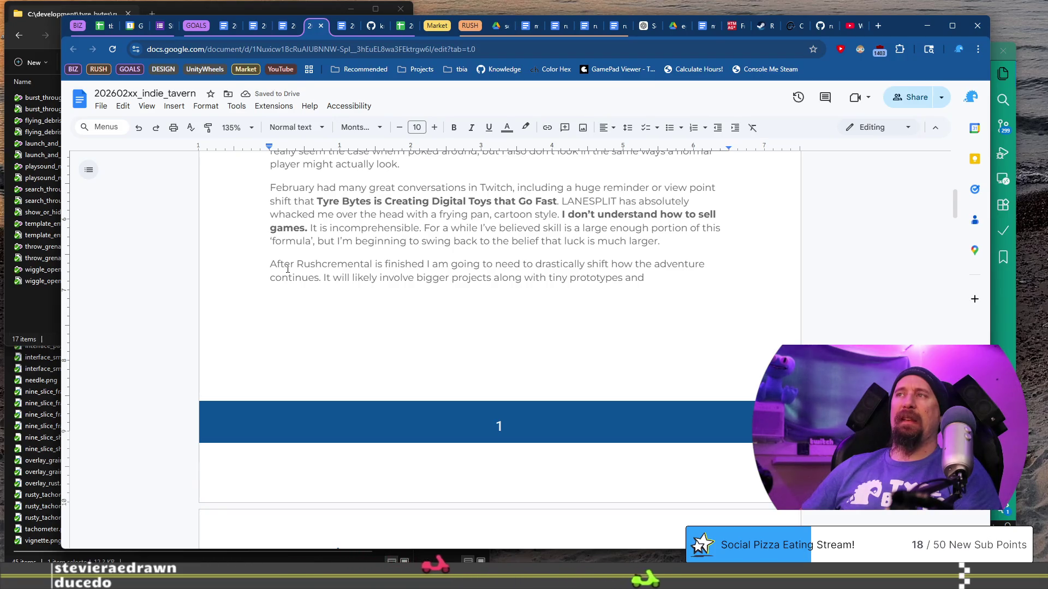
type(" more th")
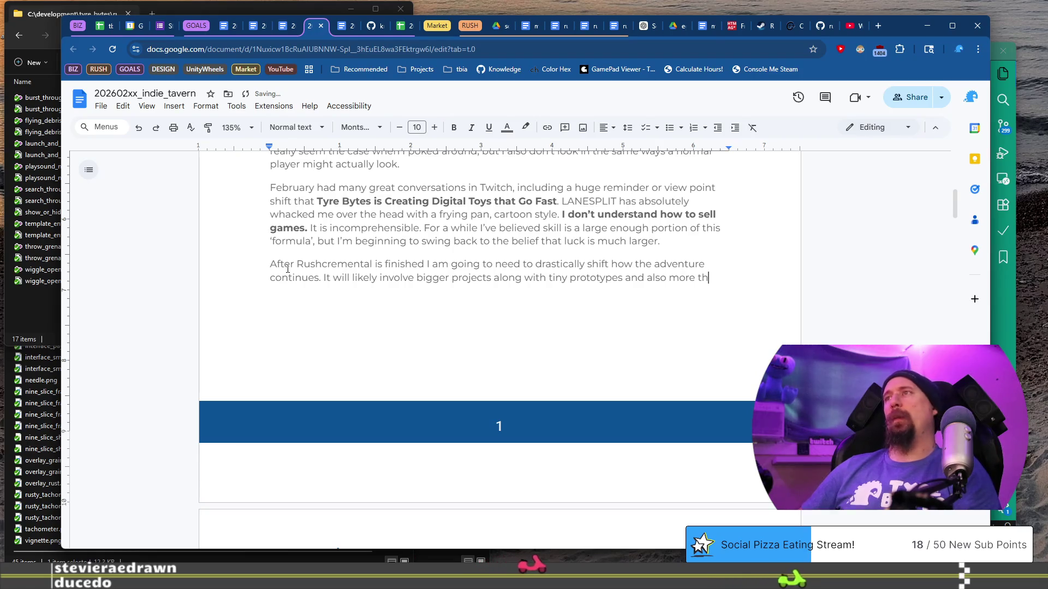
type("an one project being “active” a")
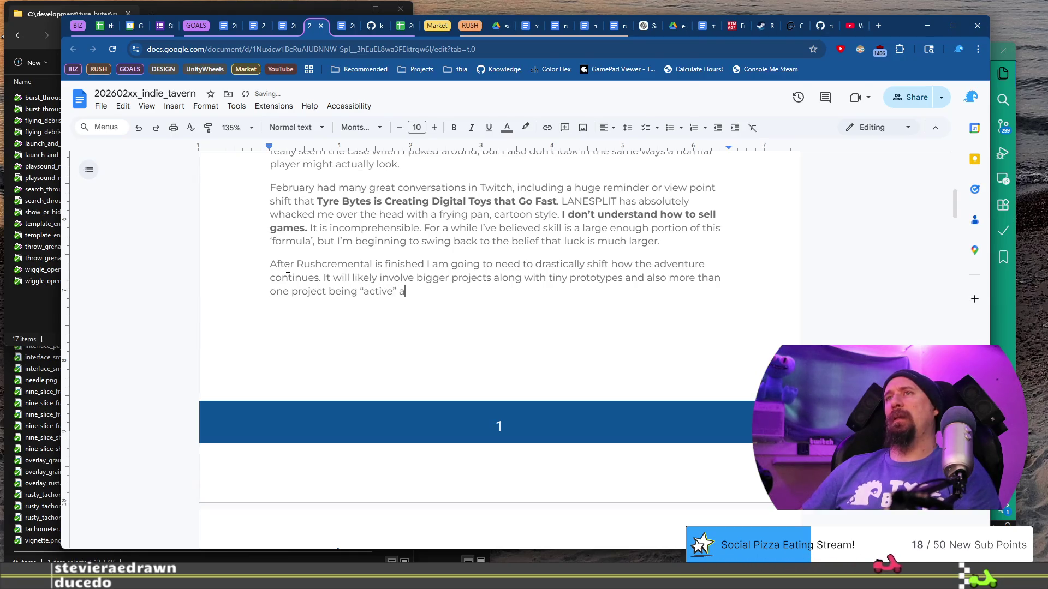
type("t a given time. There will need t")
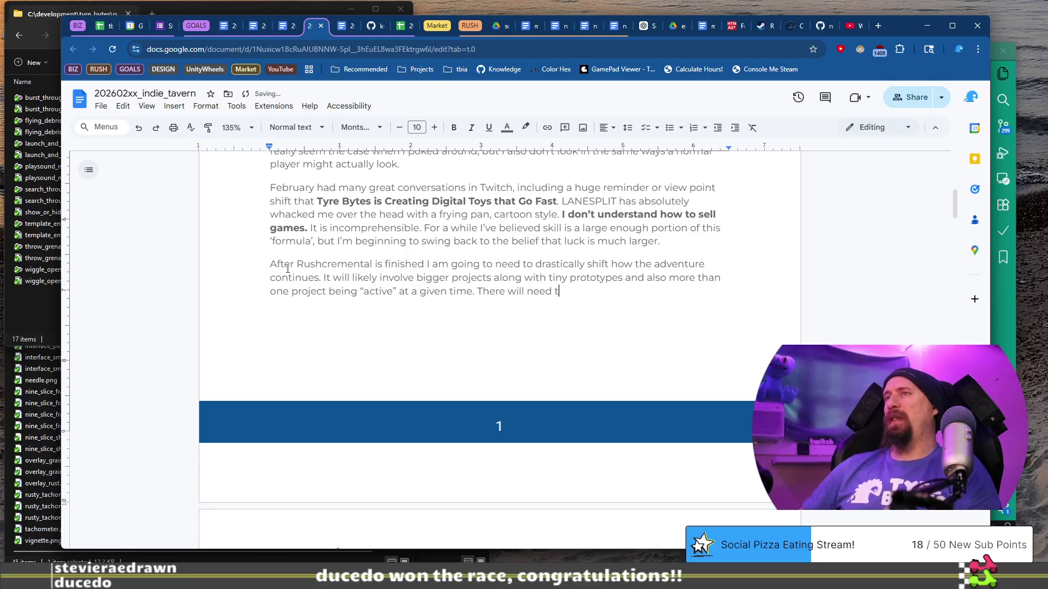
type("o be")
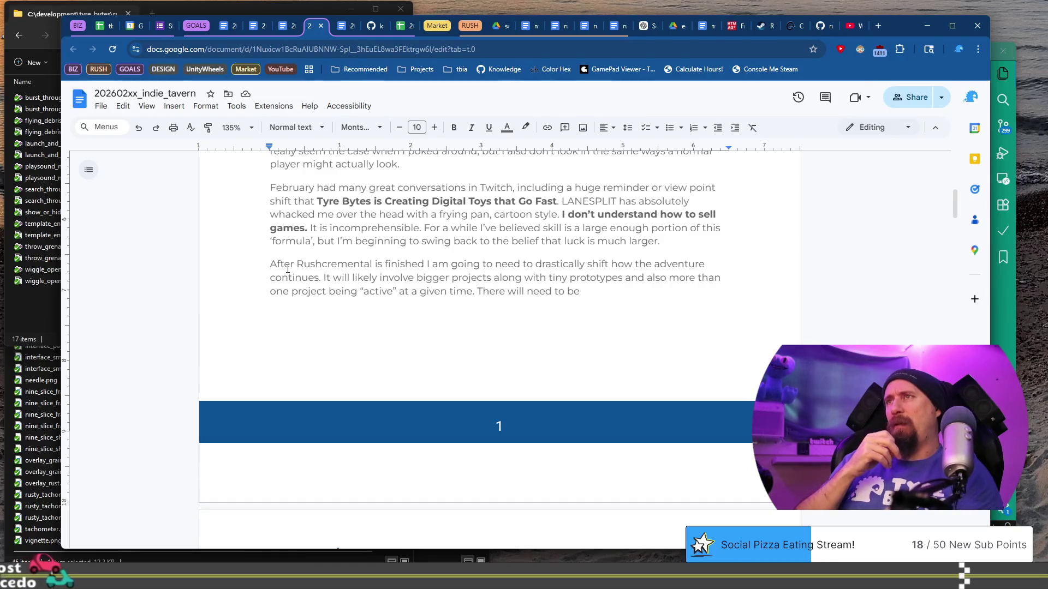
- Add that guidelines and rules are needed for this chaos, to prevent getting nothing done while chasing shinies
type(" some ")
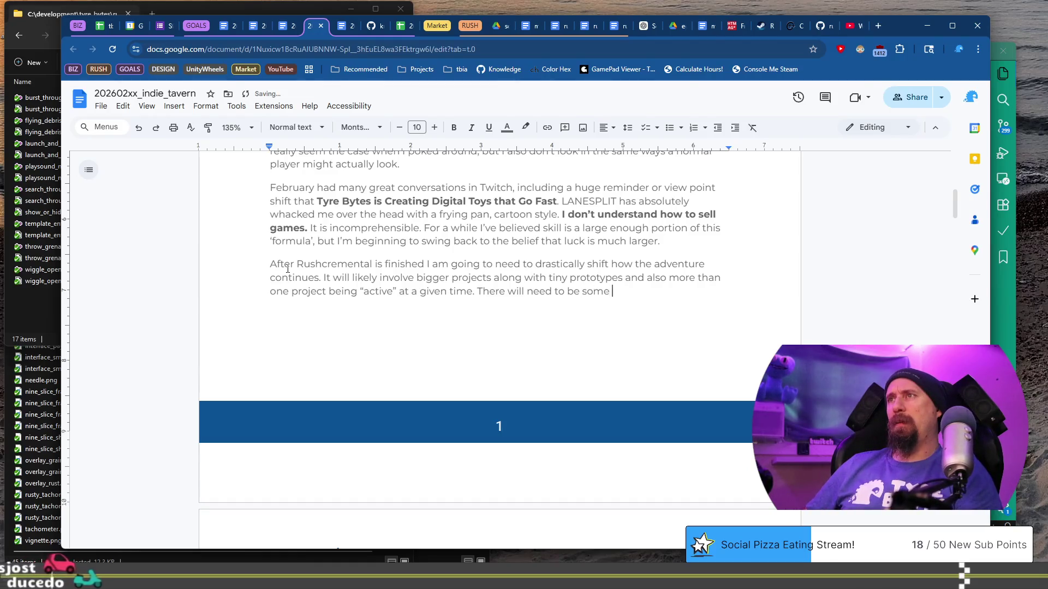
type("gui")
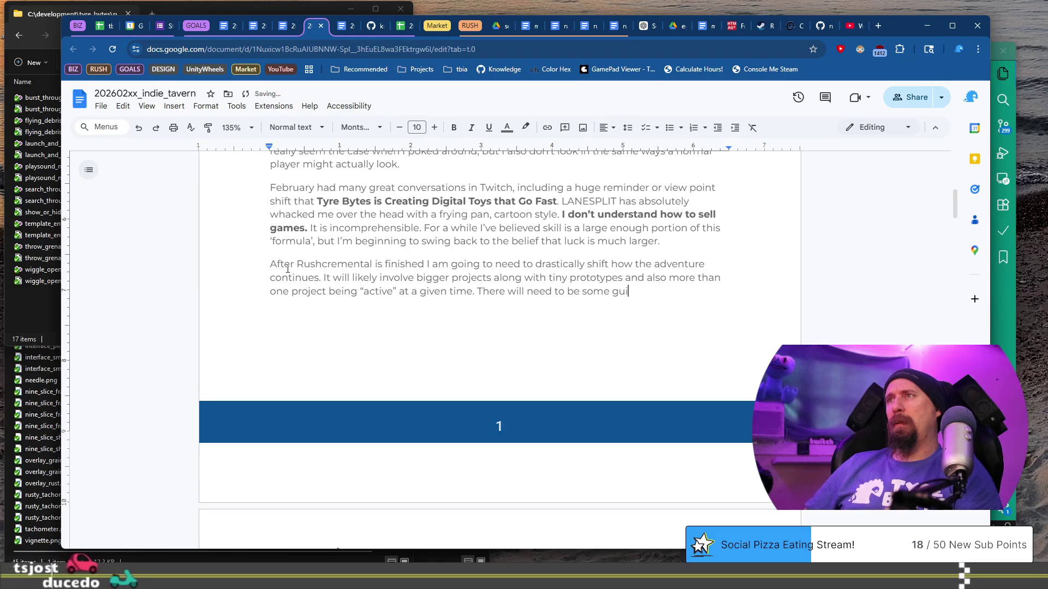
type("delines and")
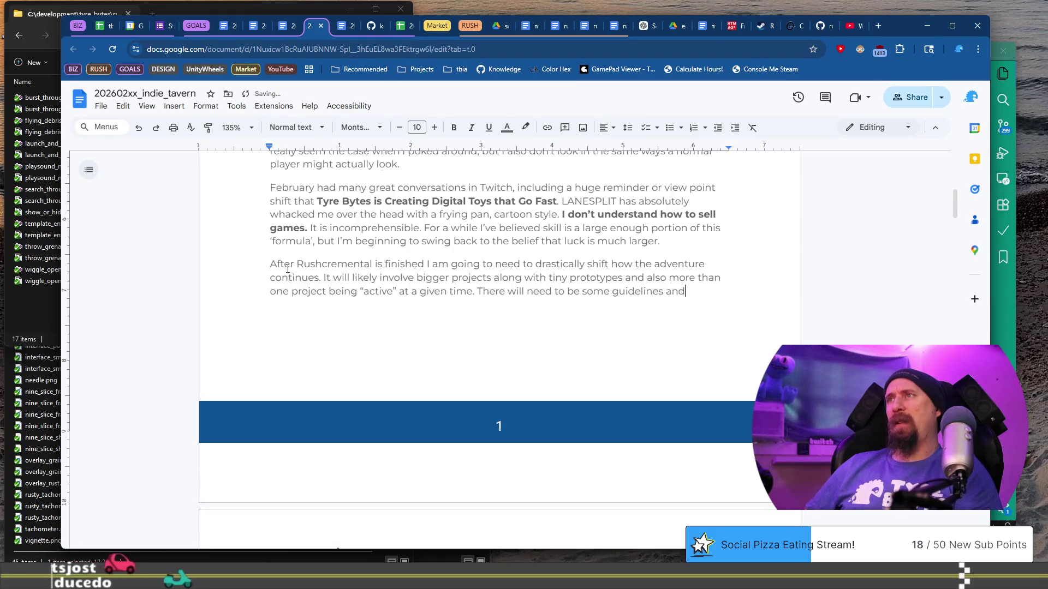
type(" rules to this ")
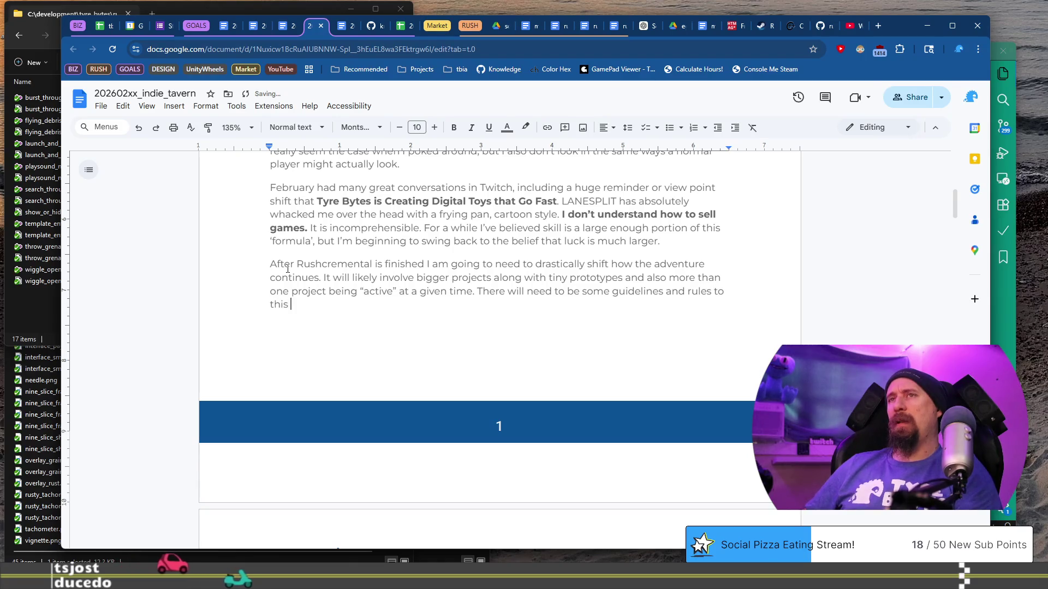
type("chaos, but")
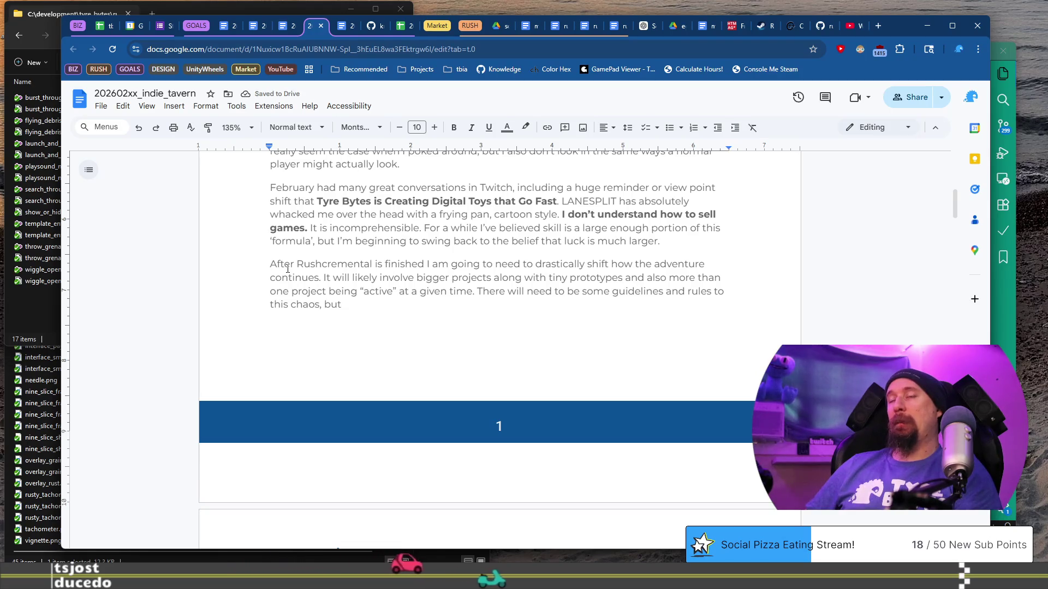
key("BackSpace")
key("BackSpace")
key("BackSpace")
type("to prevent")
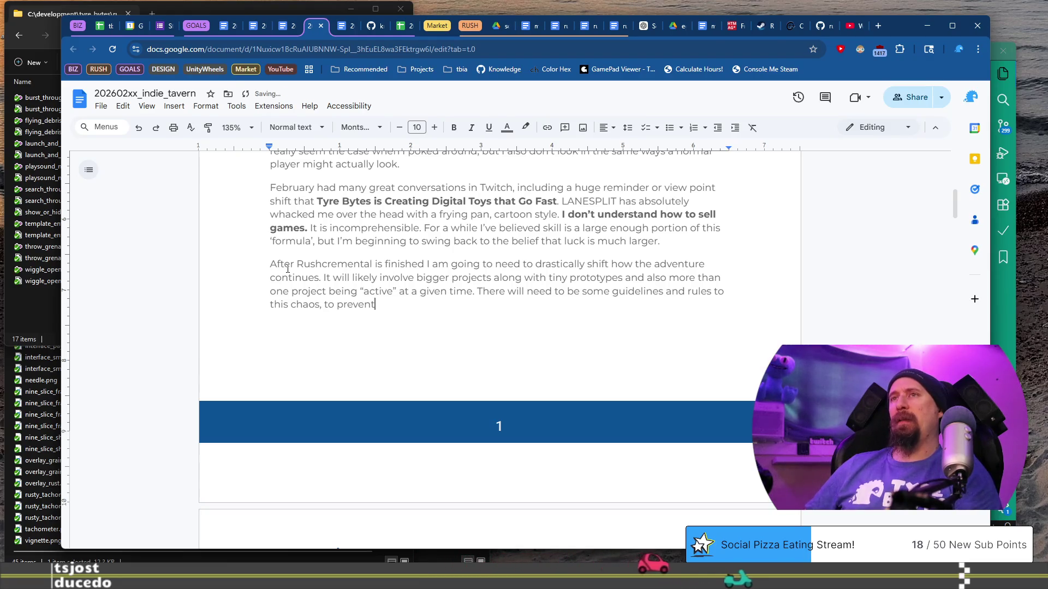
type(" doing nothy")
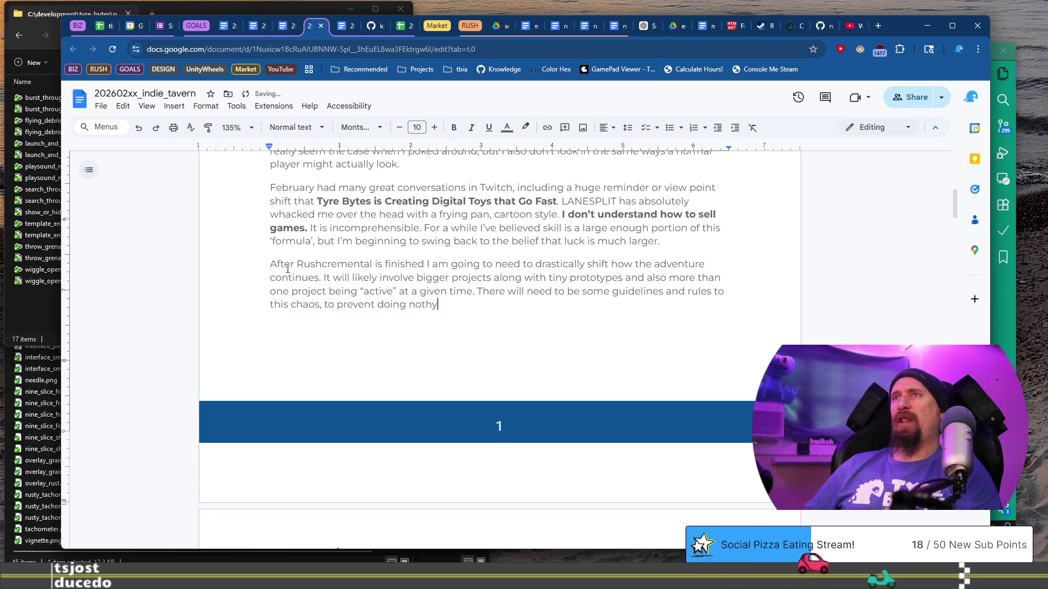
key("BackSpace")
type("ing")
key("ctrl+Left")
key("ctrl+BackSpace")
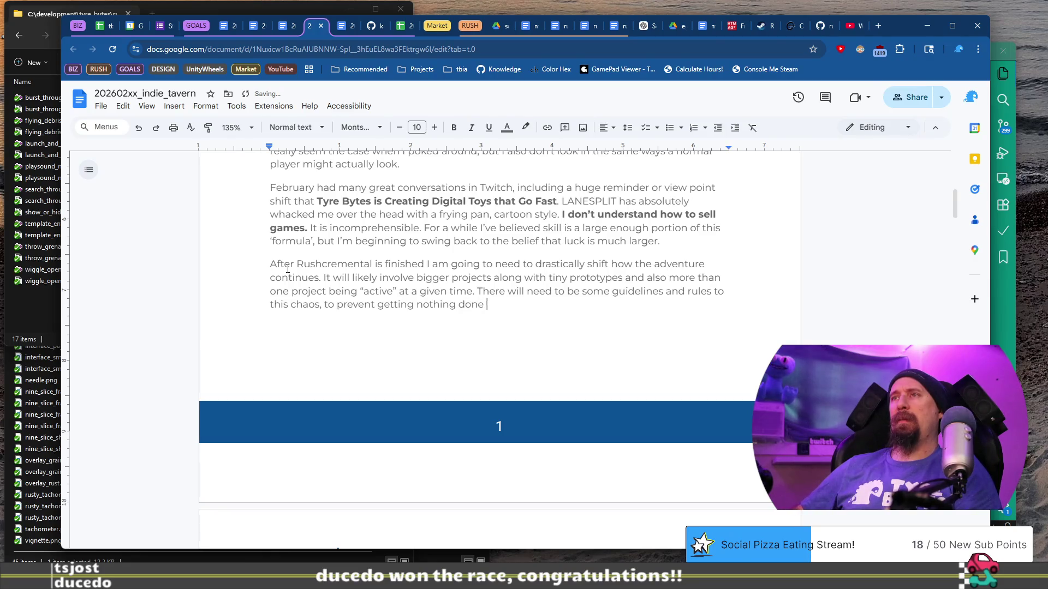
type("s")
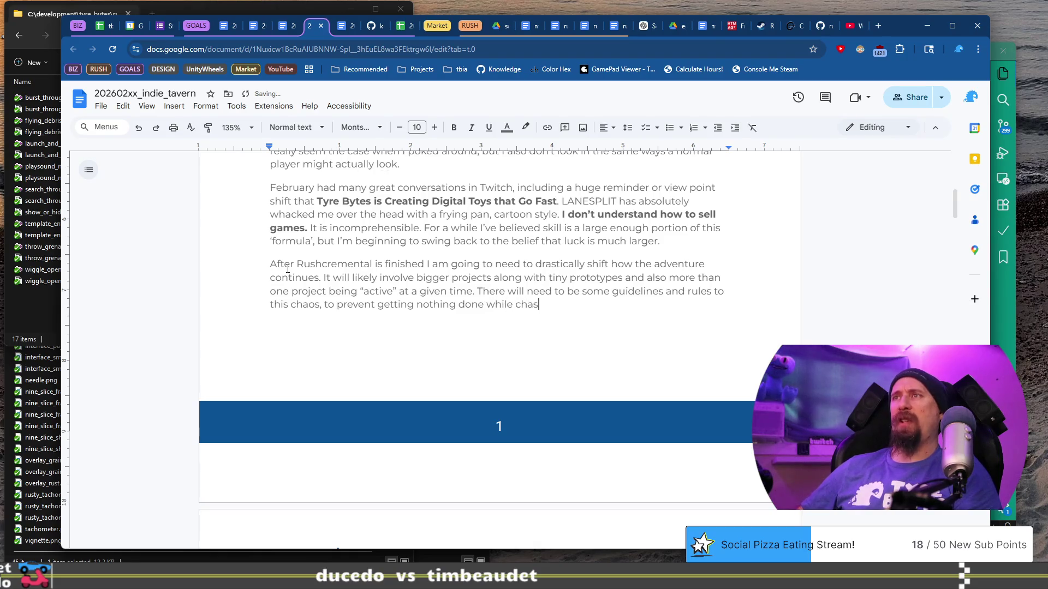
type("ing shineys, but")
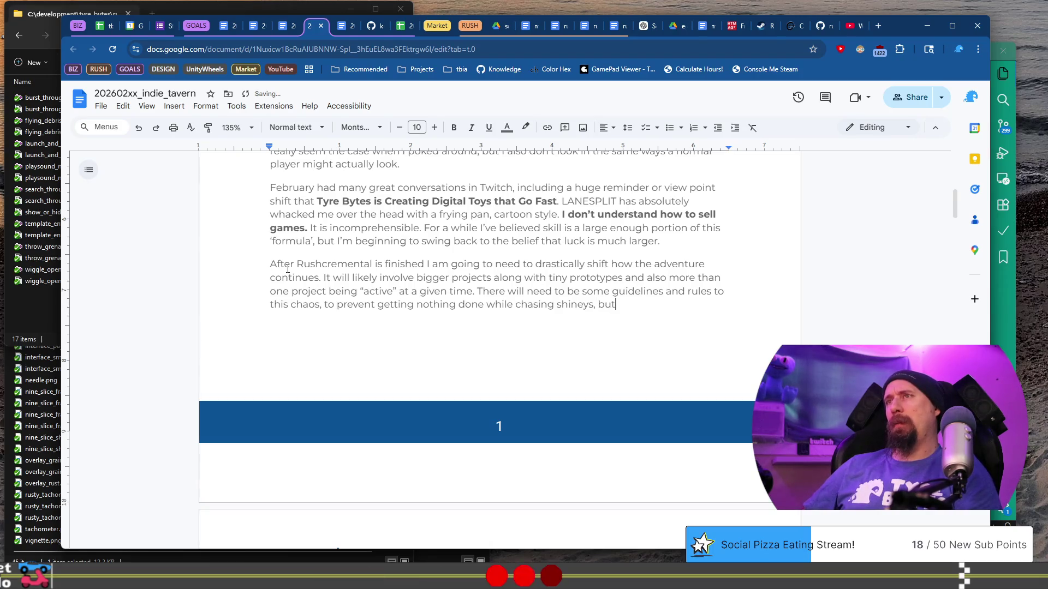
key("BackSpace")
key("BackSpace")
key("BackSpace")
key("BackSpace")
key("BackSpace")
key("BackSpace")
key("BackSpace")
key("BackSpace")
type("ies")
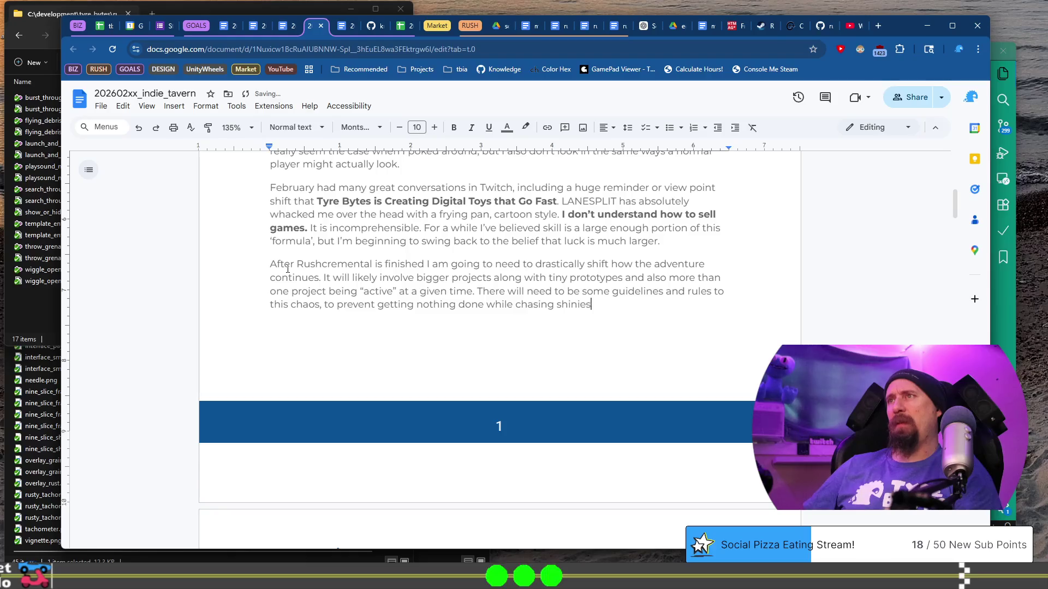
key("BackSpace")
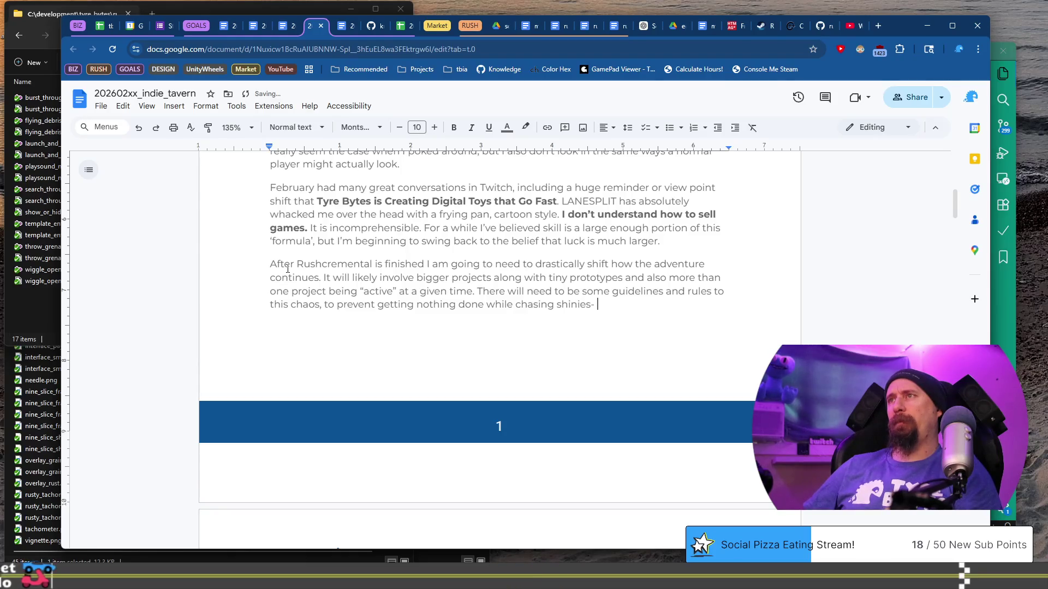
type("- but")
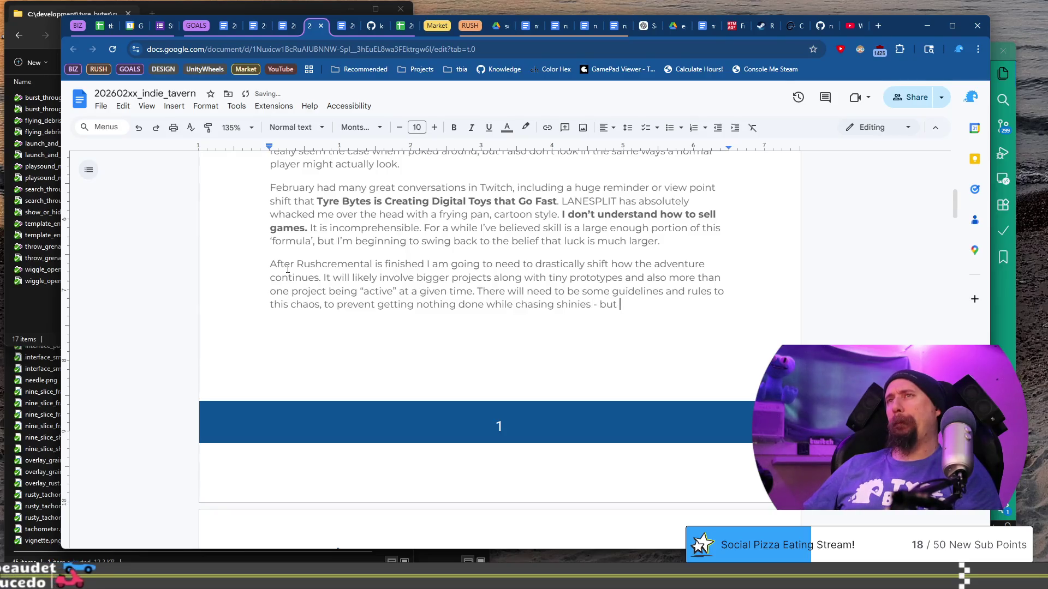